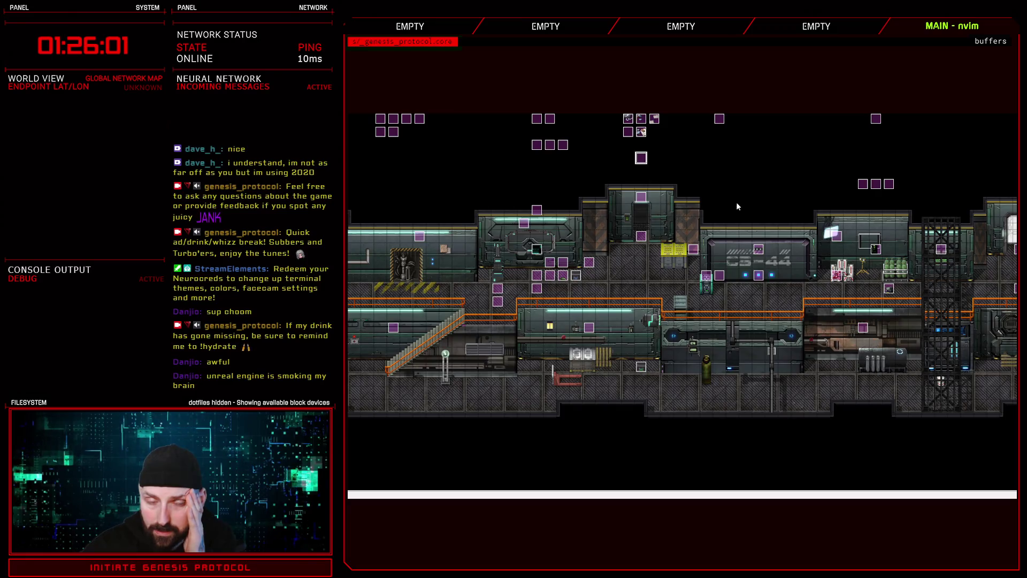
# On the event's third page, edit the Script command to read move_event_to(57,45)
pyautogui.scroll(-10, 690, 344)
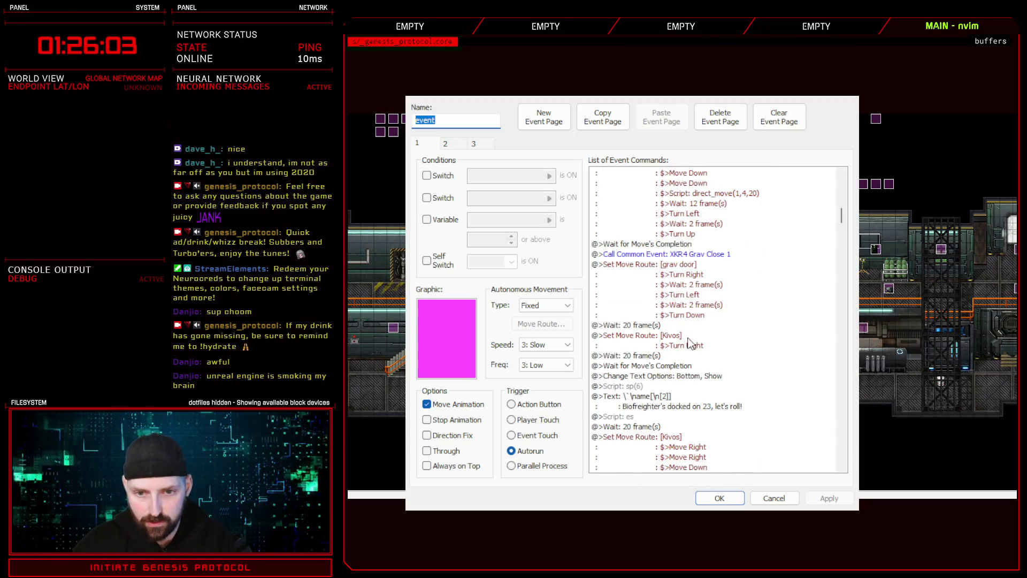
pyautogui.click(474, 142)
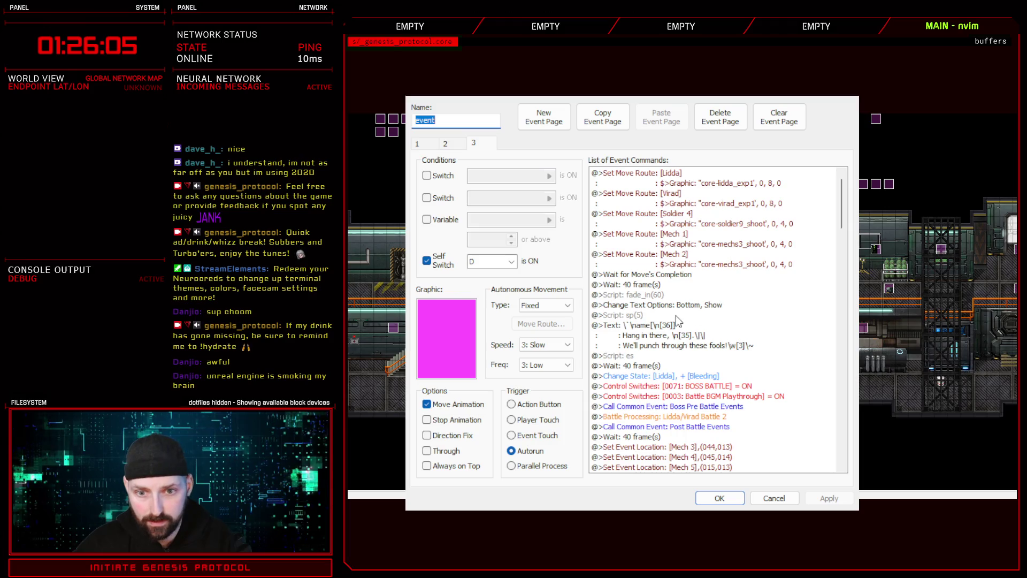
pyautogui.scroll(-8, 684, 348)
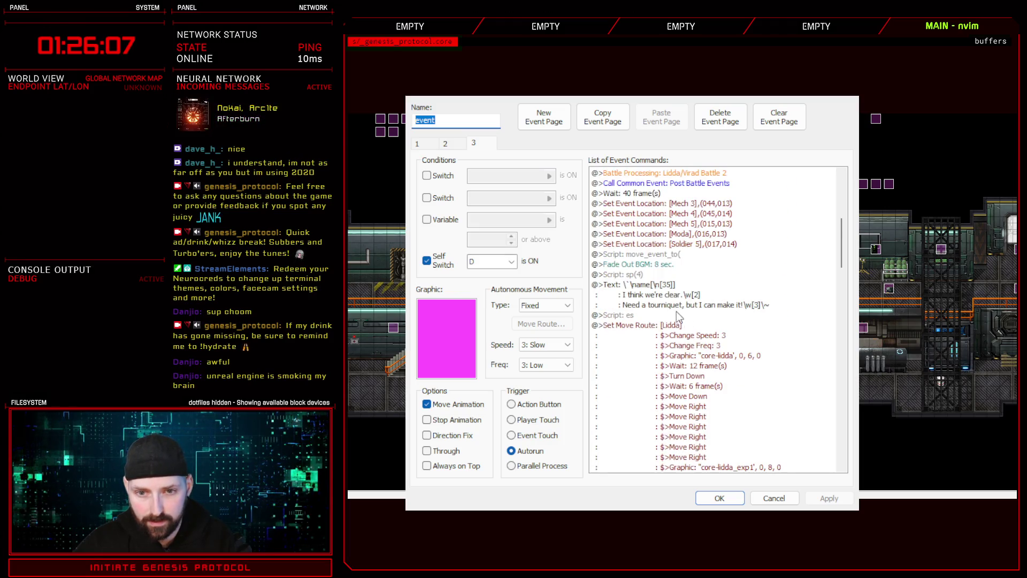
pyautogui.doubleClick(675, 255)
pyautogui.write(',')
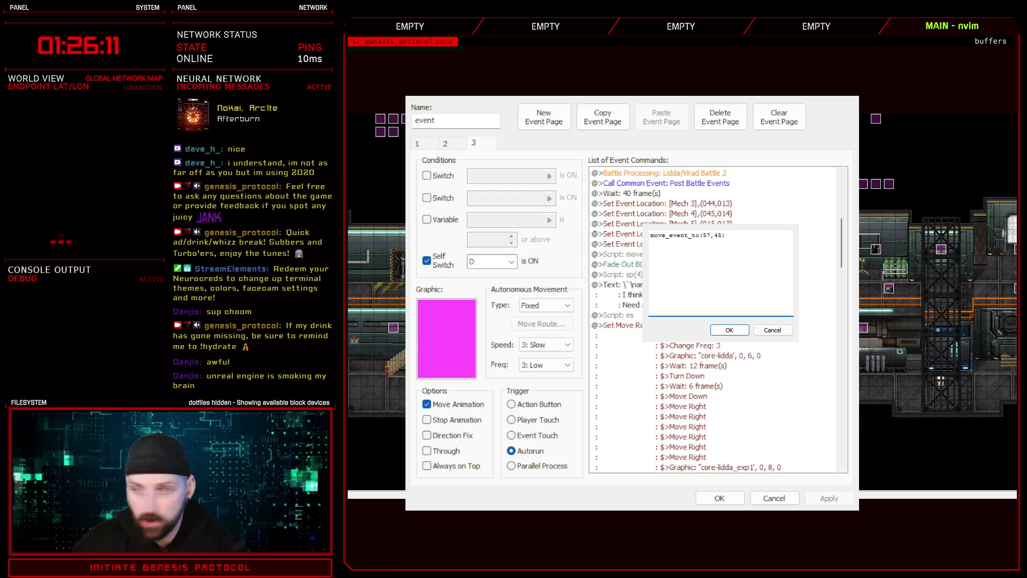
pyautogui.click(729, 330)
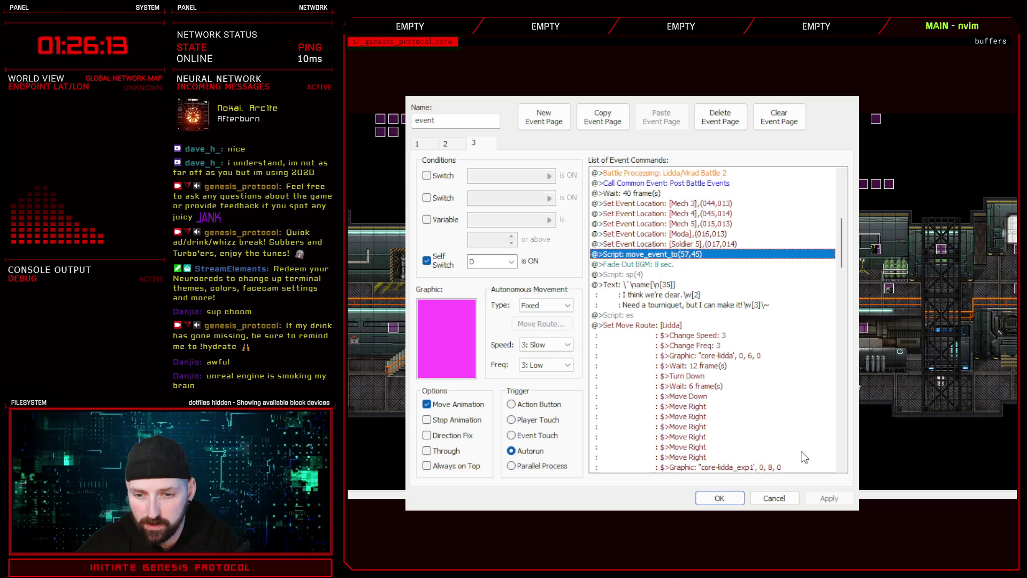
pyautogui.click(829, 498)
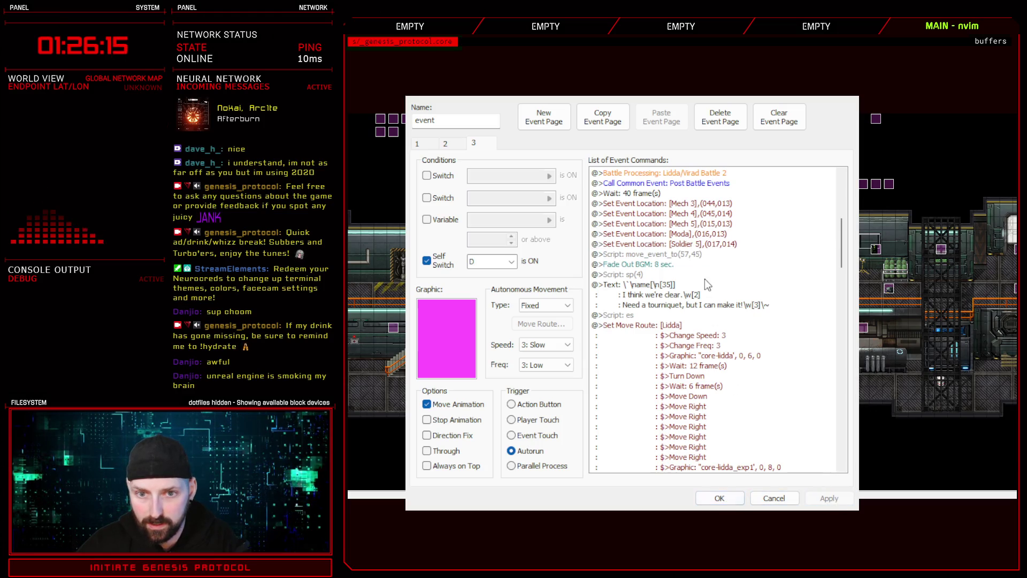
pyautogui.click(685, 257)
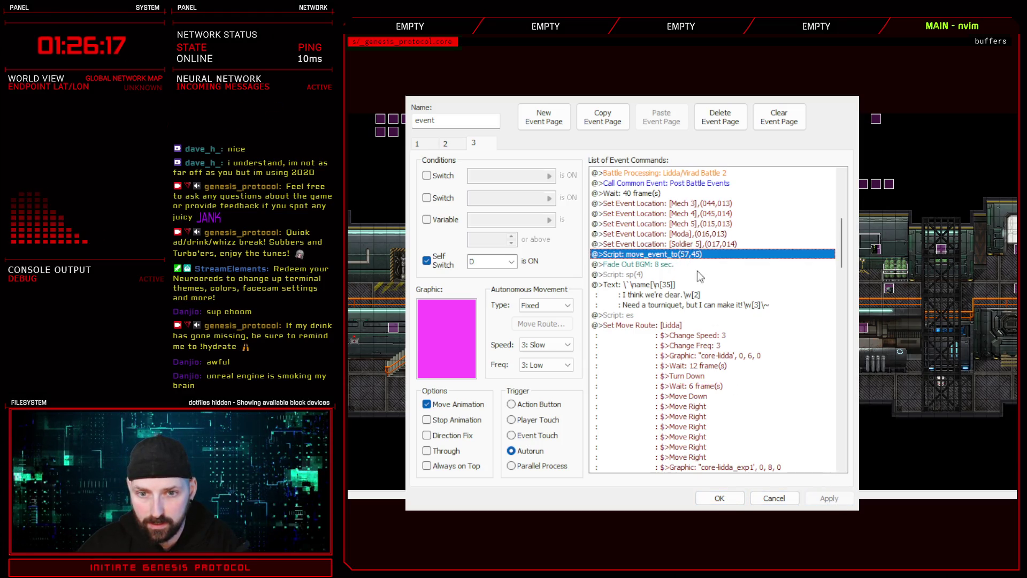
pyautogui.doubleClick(711, 254)
pyautogui.write('lf_(mp57')
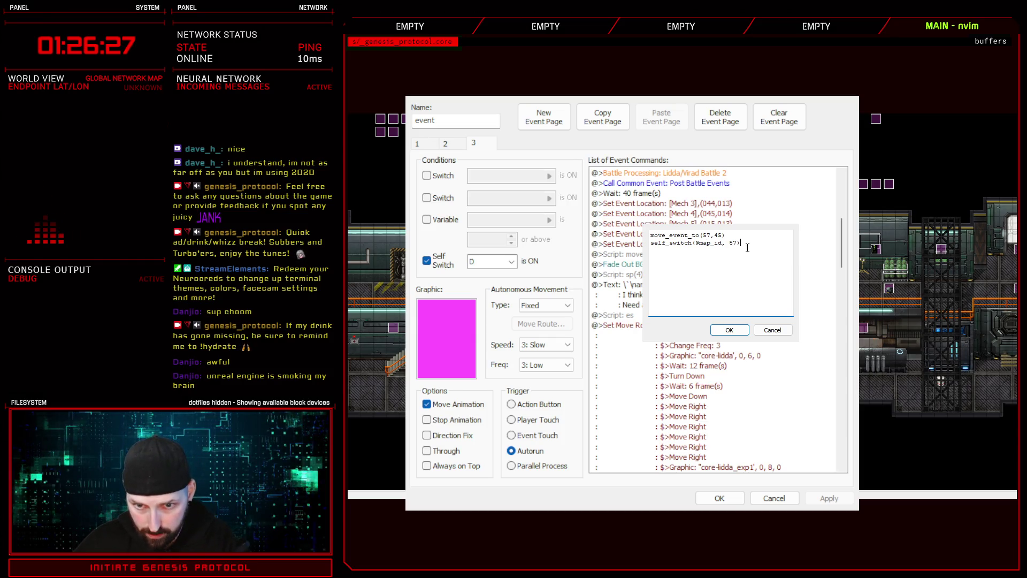
pyautogui.click(729, 330)
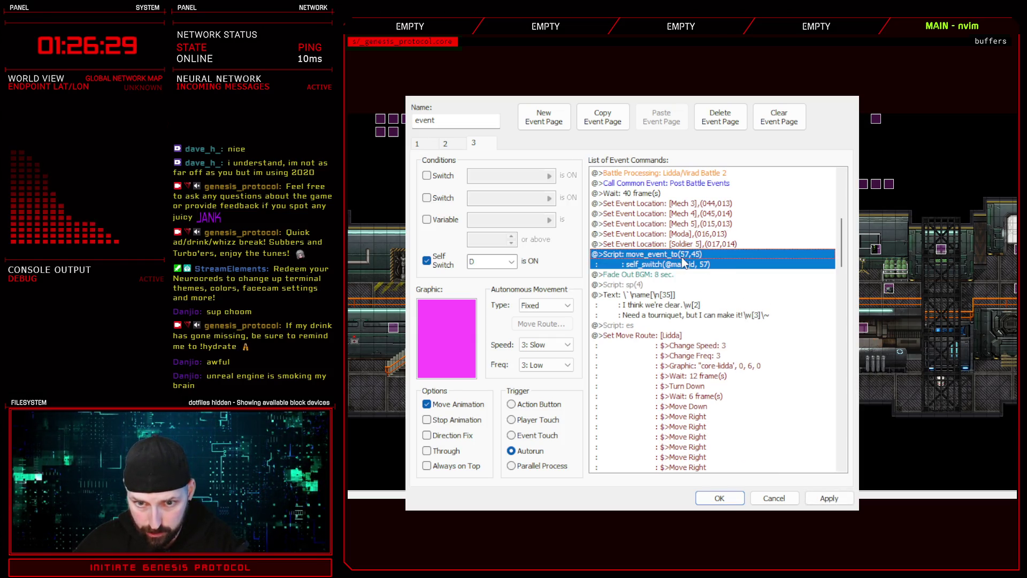
pyautogui.click(829, 498)
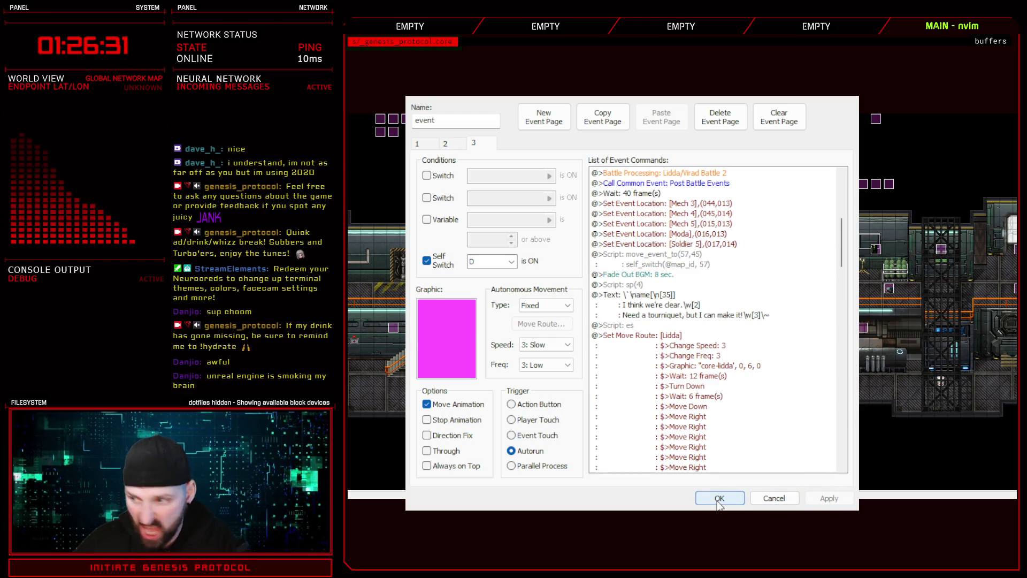
pyautogui.click(720, 499)
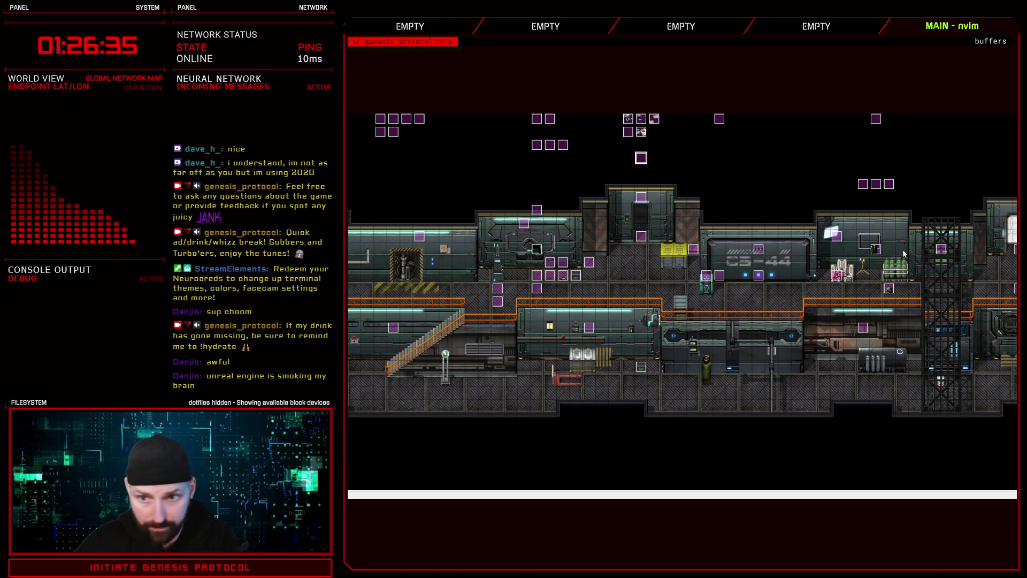
# Open the database's Troops list and select troop 020 Lidda/Virad Battle 2
pyautogui.press('Left')
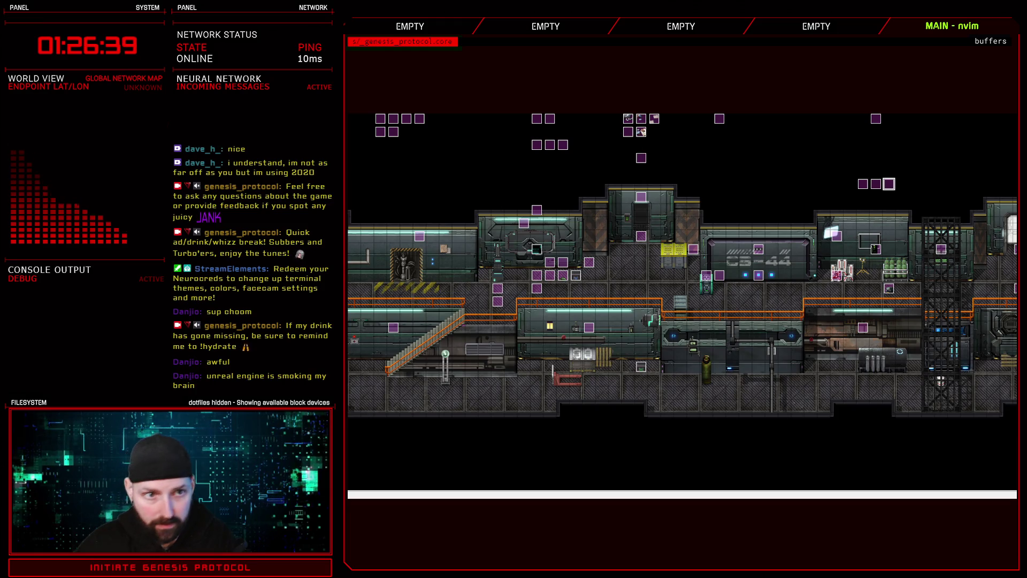
pyautogui.press('Left')
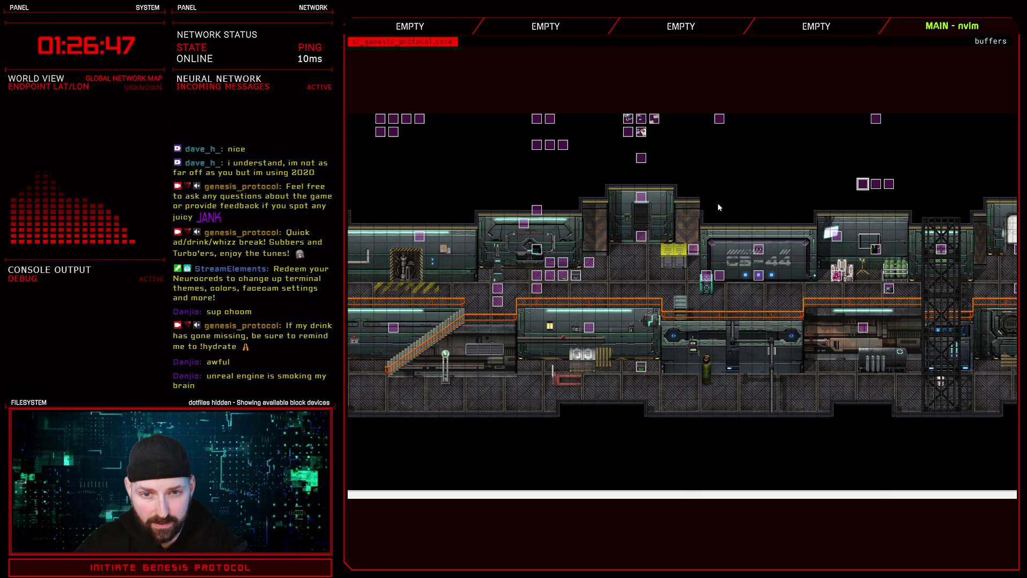
pyautogui.press('F9')
pyautogui.click(647, 108)
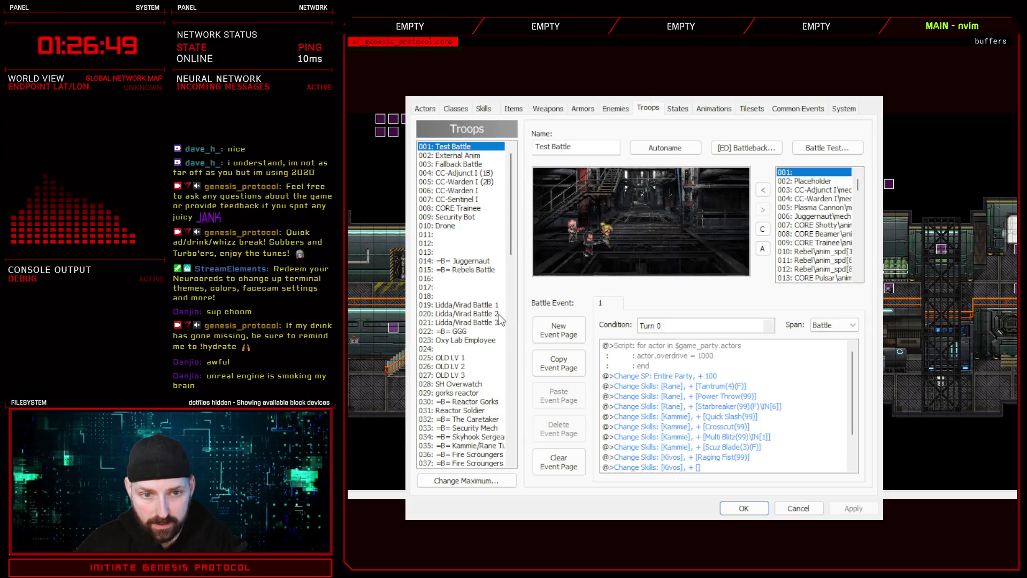
pyautogui.click(484, 314)
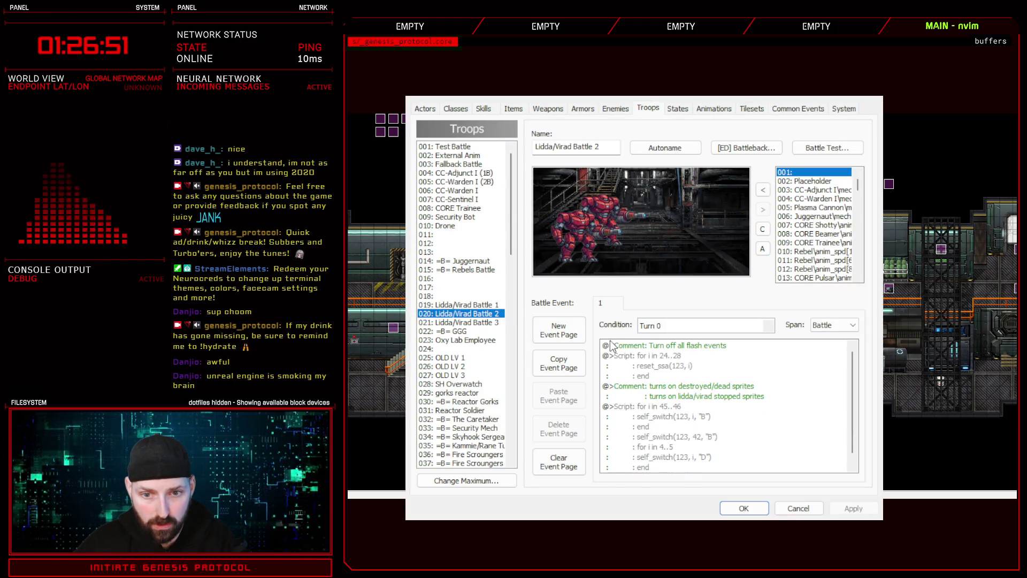
# Read the troop's for i in 45..46 script, then close the database and open the Mech 2 event
pyautogui.click(659, 358)
pyautogui.scroll(-1, 715, 388)
pyautogui.click(676, 404)
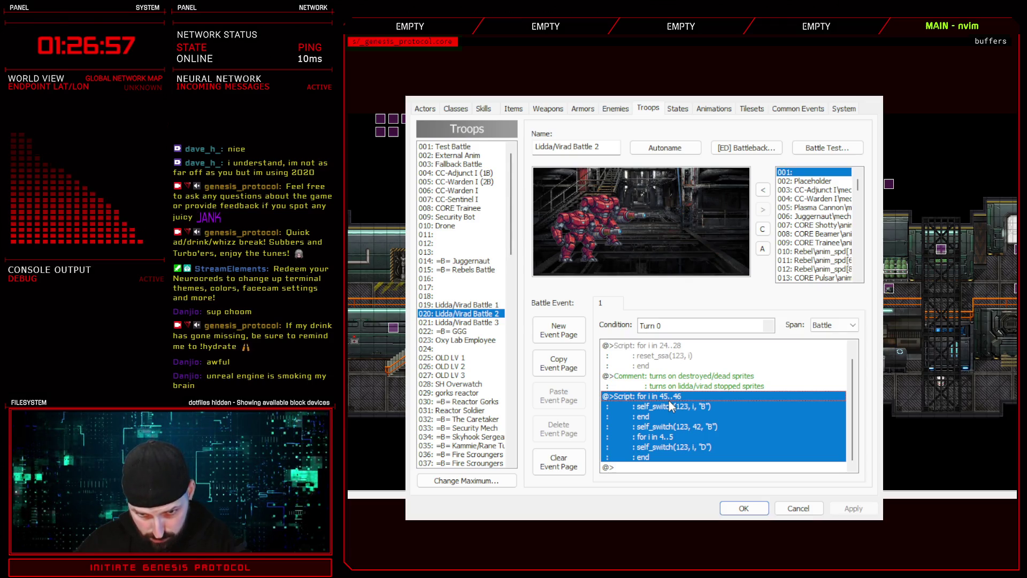
pyautogui.doubleClick(709, 426)
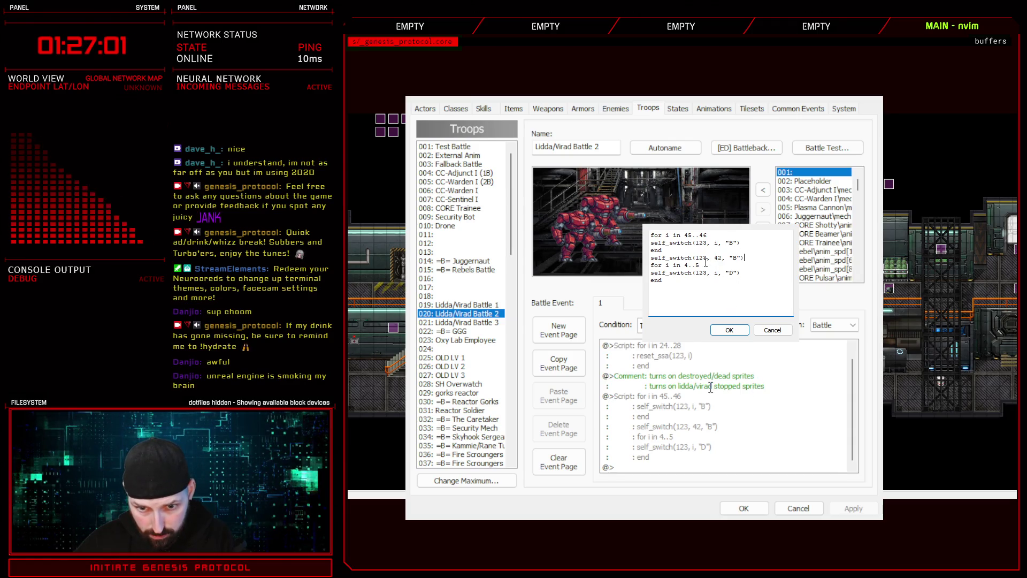
pyautogui.click(739, 333)
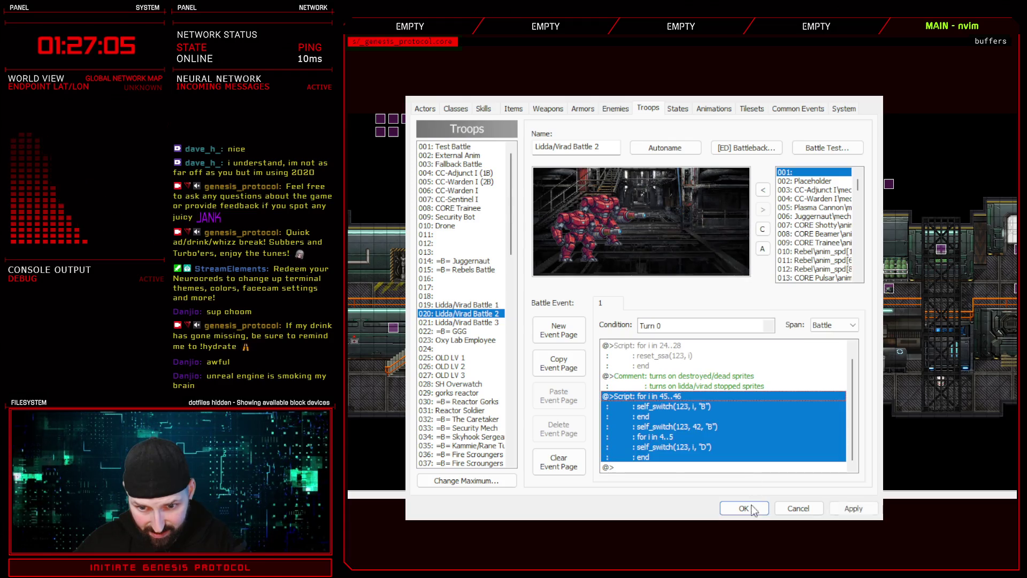
pyautogui.click(744, 509)
pyautogui.doubleClick(875, 184)
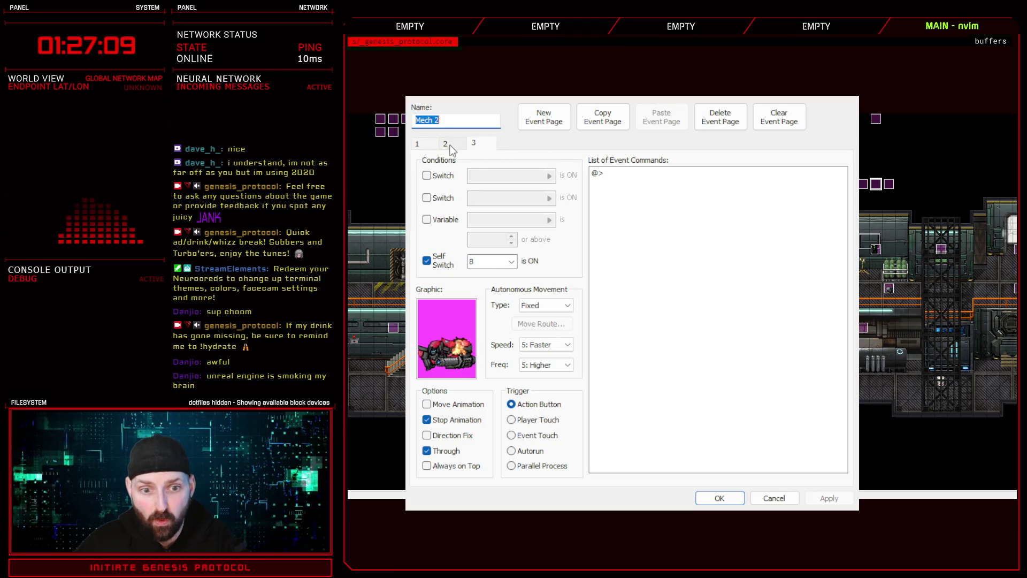
# Check Mech 2's second and third pages, then close its settings with OK
pyautogui.click(451, 146)
pyautogui.click(473, 143)
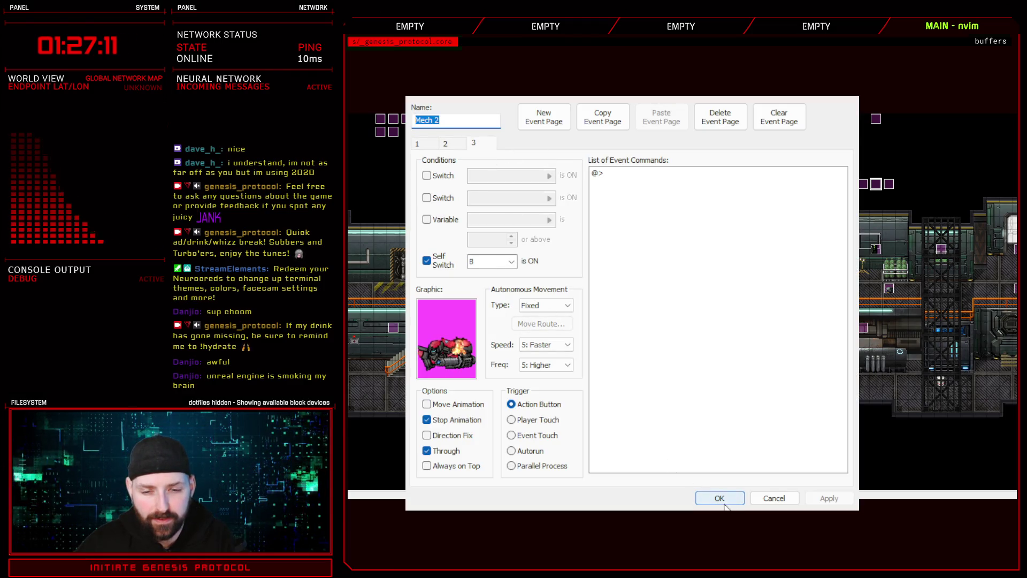
pyautogui.click(723, 502)
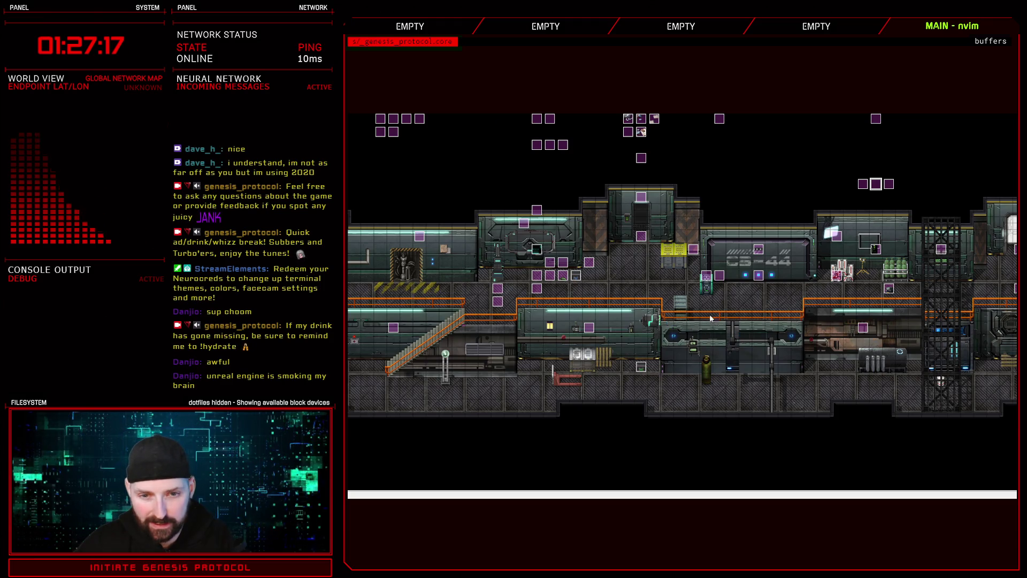
# Recheck the lower script lines of troop 020 Lidda/Virad Battle 2 and close the database
pyautogui.press('F9')
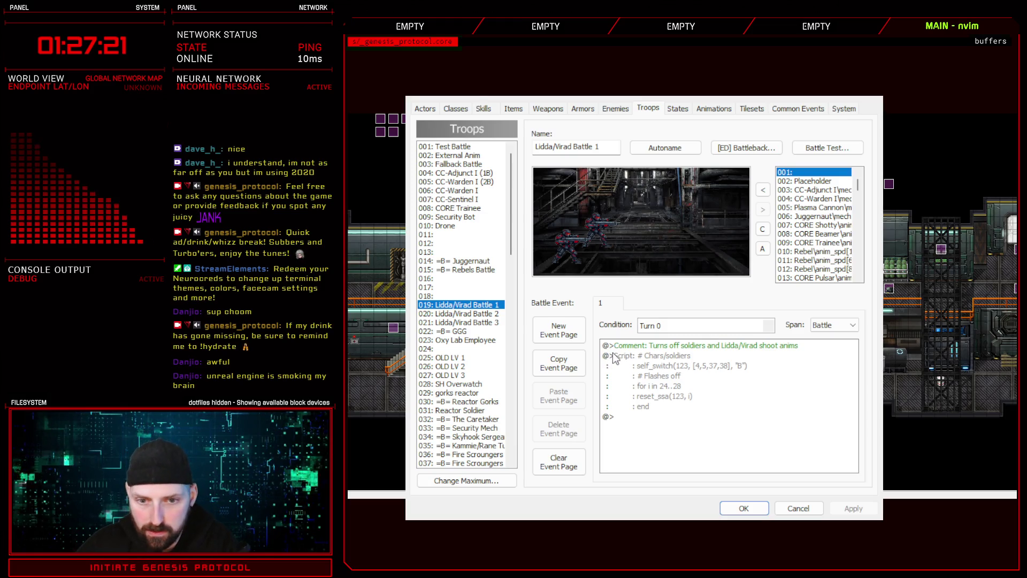
pyautogui.click(495, 314)
pyautogui.click(689, 417)
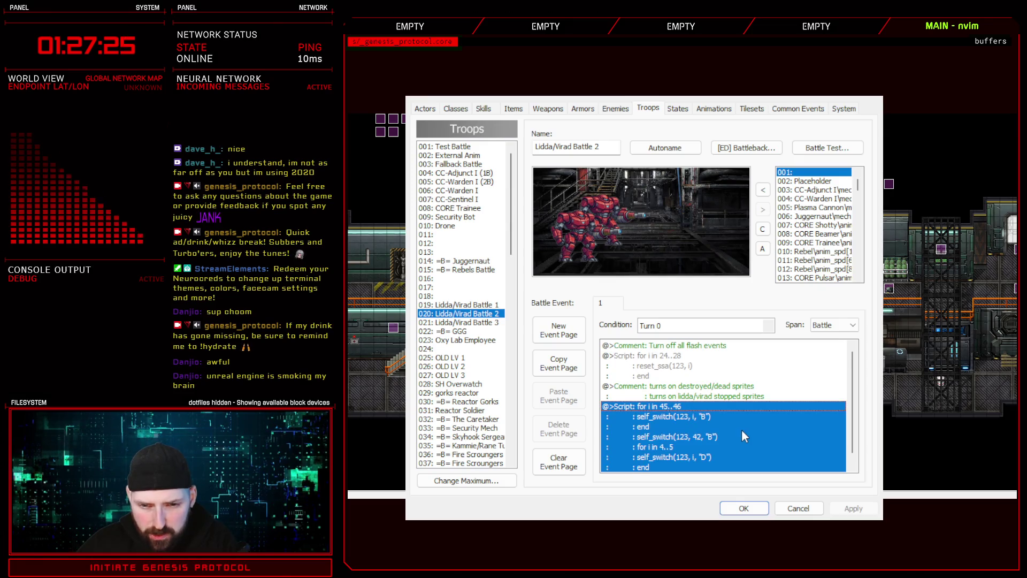
pyautogui.scroll(-2, 741, 429)
pyautogui.click(744, 508)
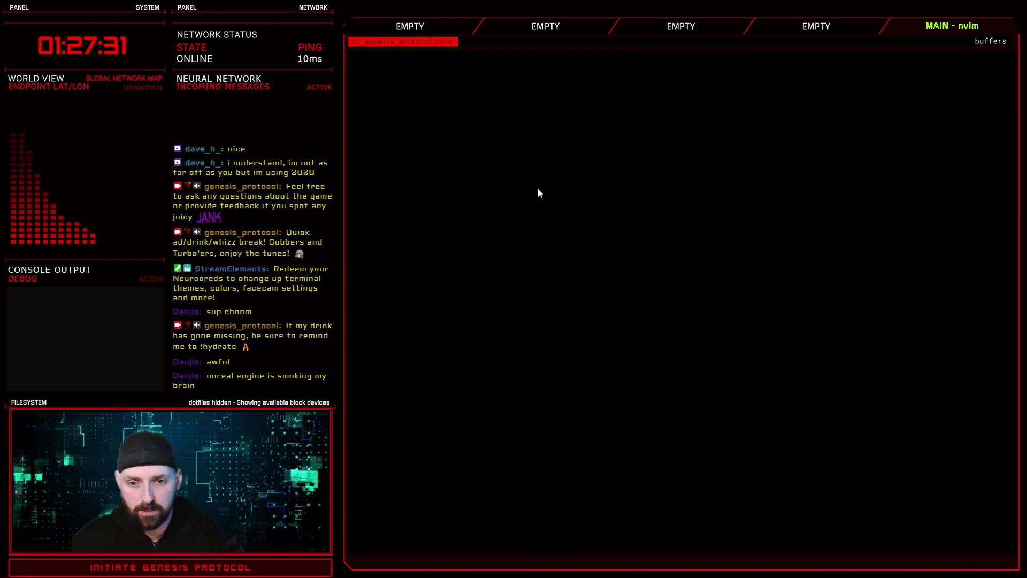
# Choose Continue on the title screen and load the save in slot 2
pyautogui.press('Down')
pyautogui.press('Return')
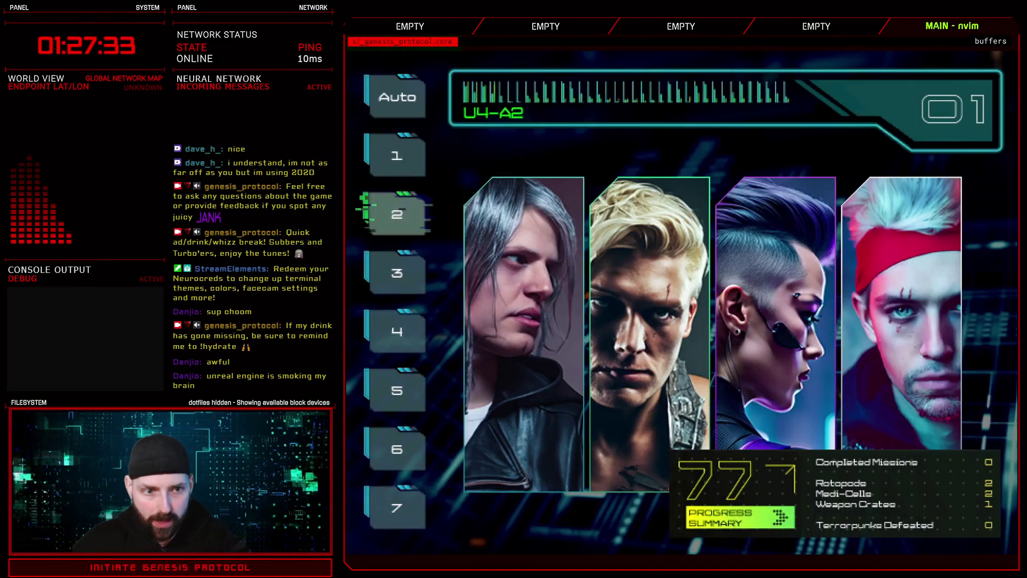
pyautogui.press('Return')
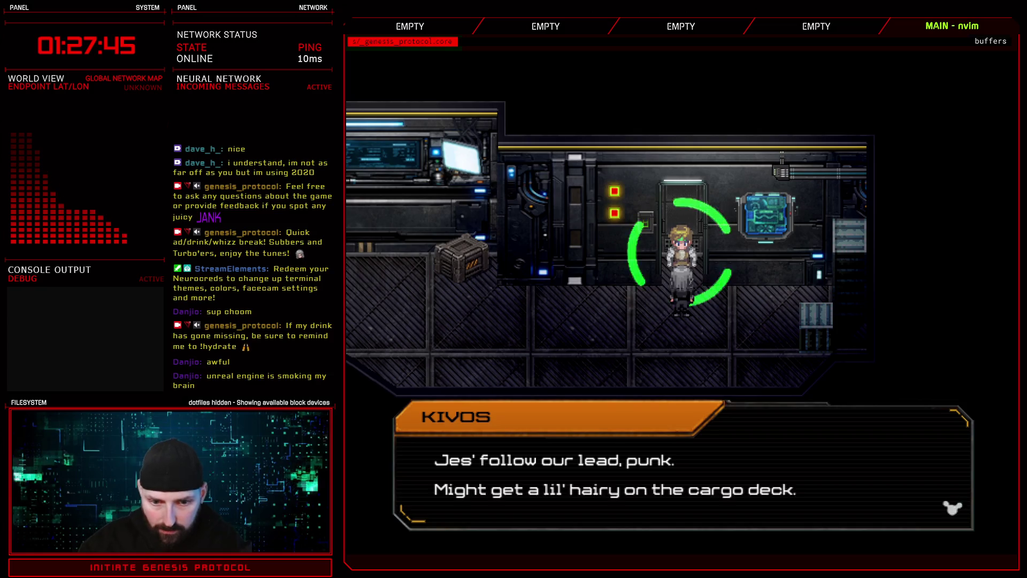
# Advance Kivos's and Lidda's lines in the elevator cutscene
pyautogui.press('Return')
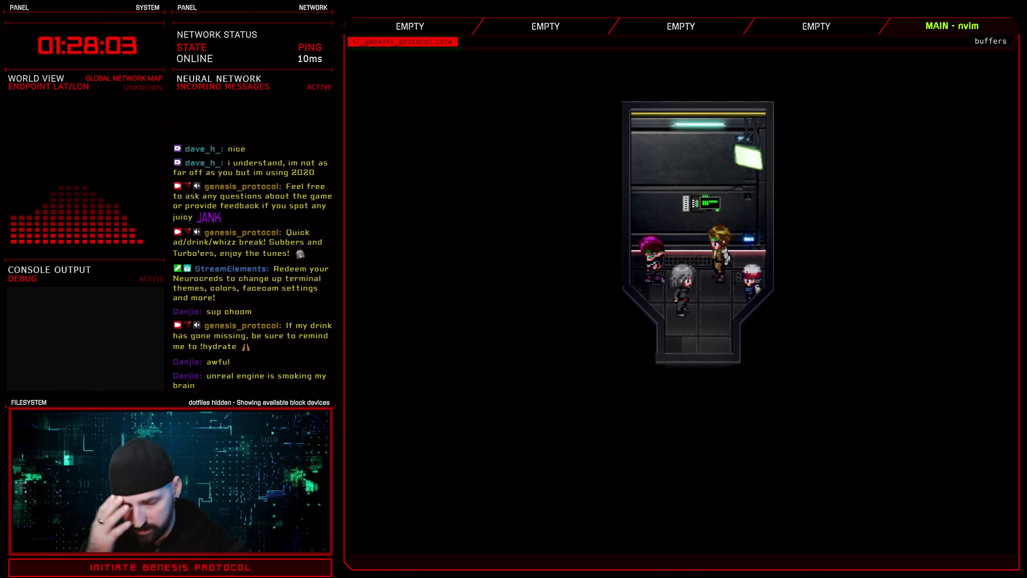
pyautogui.press('Return')
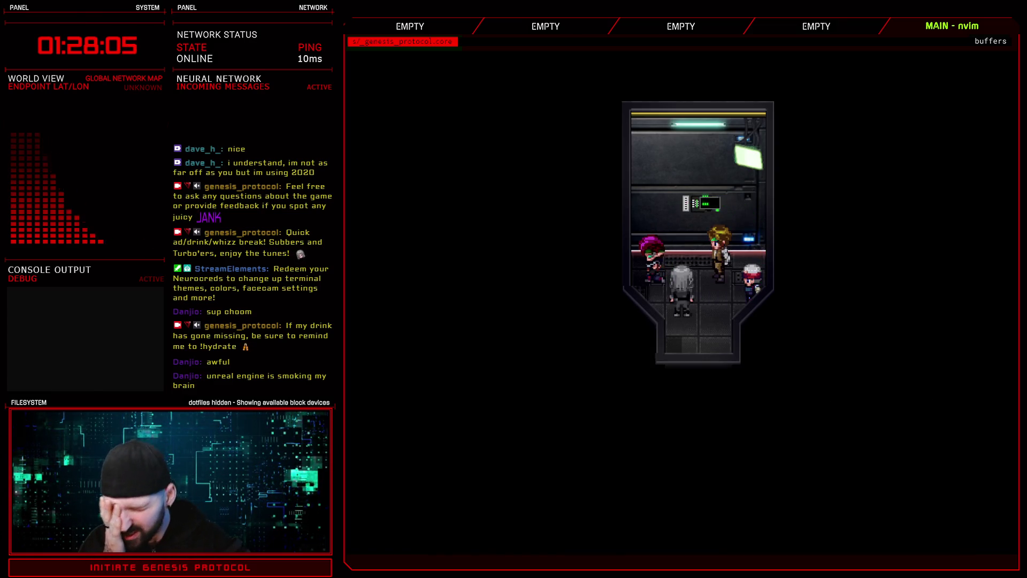
pyautogui.press('Return')
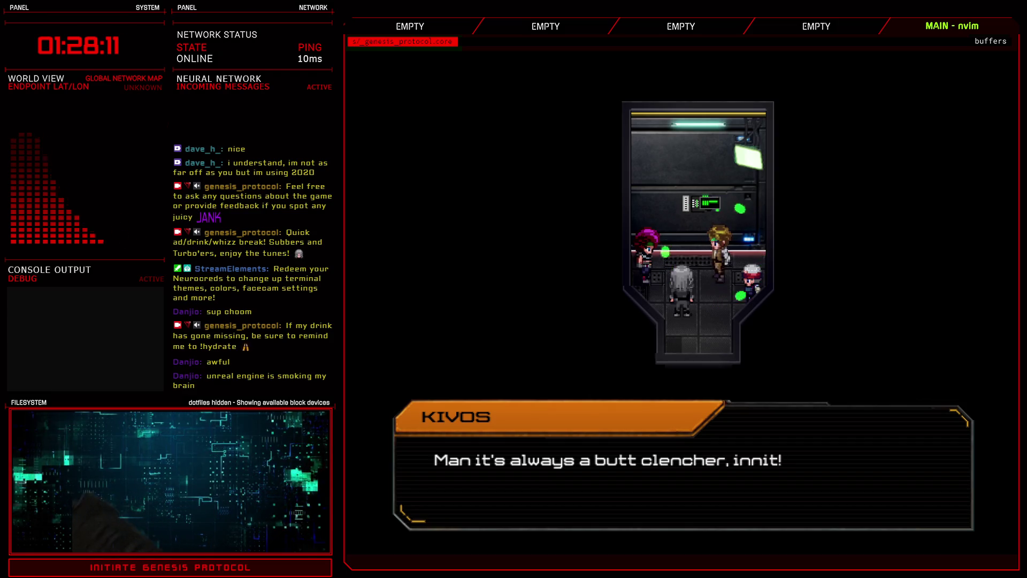
# Advance Kivos's dialogue until the cargo-deck shooting scene plays
pyautogui.press('Return')
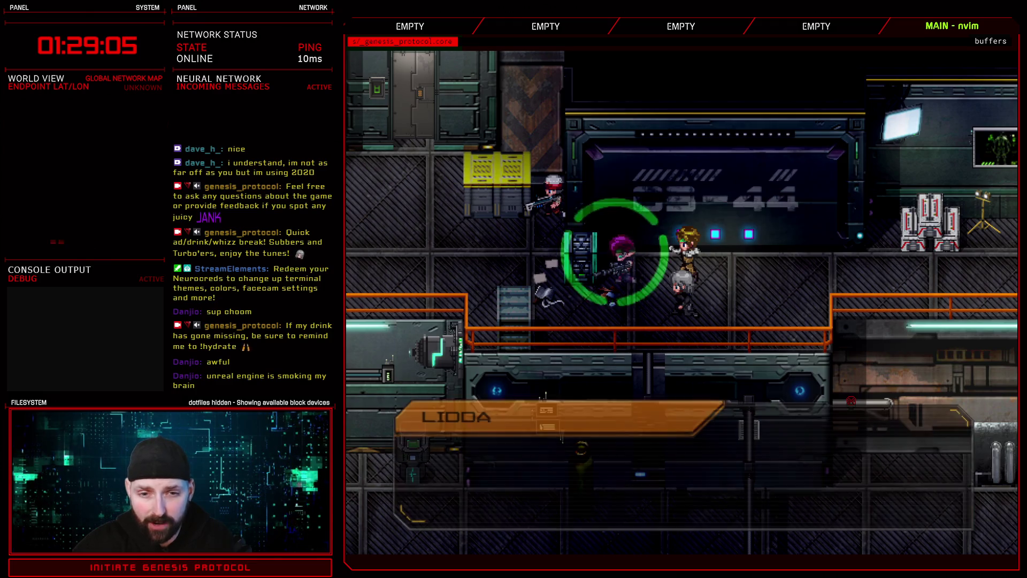
# Skip through Lidda's and Kivos's lines until the bio class freighter line appears
pyautogui.click(717, 268)
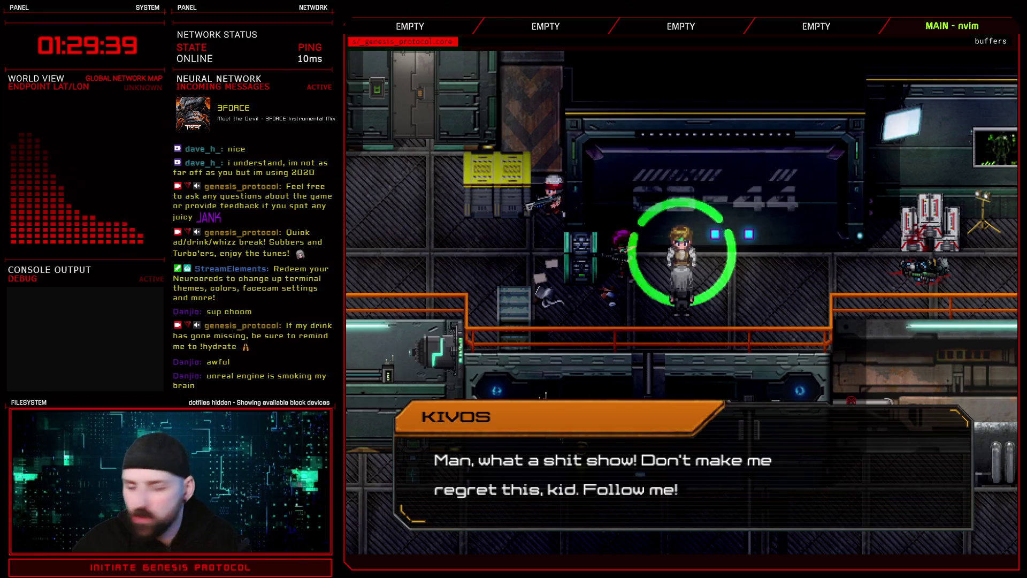
pyautogui.press('space')
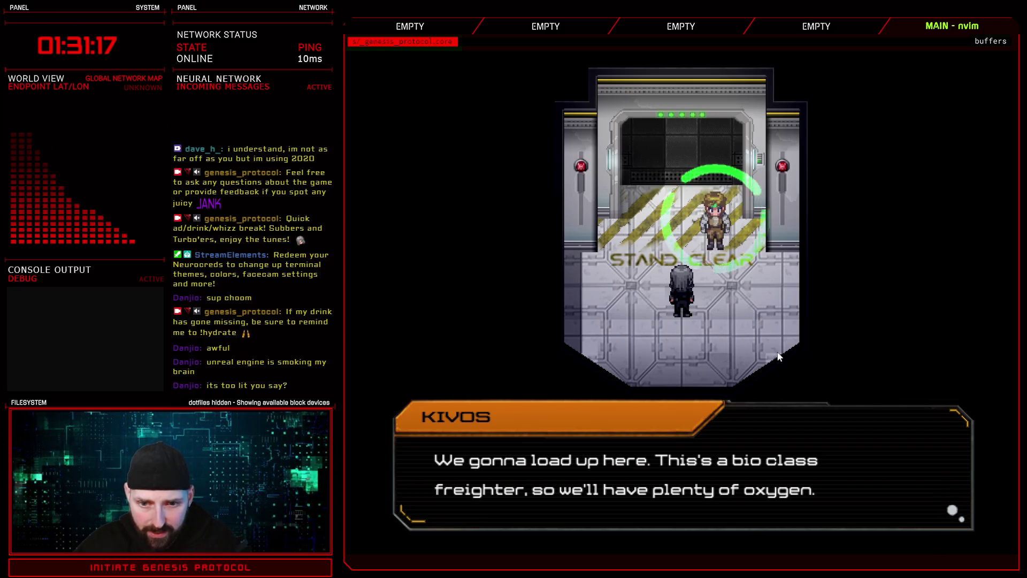
# Dismiss the remaining loading-bay dialogue and walk the player up into the elevator
pyautogui.click(711, 362)
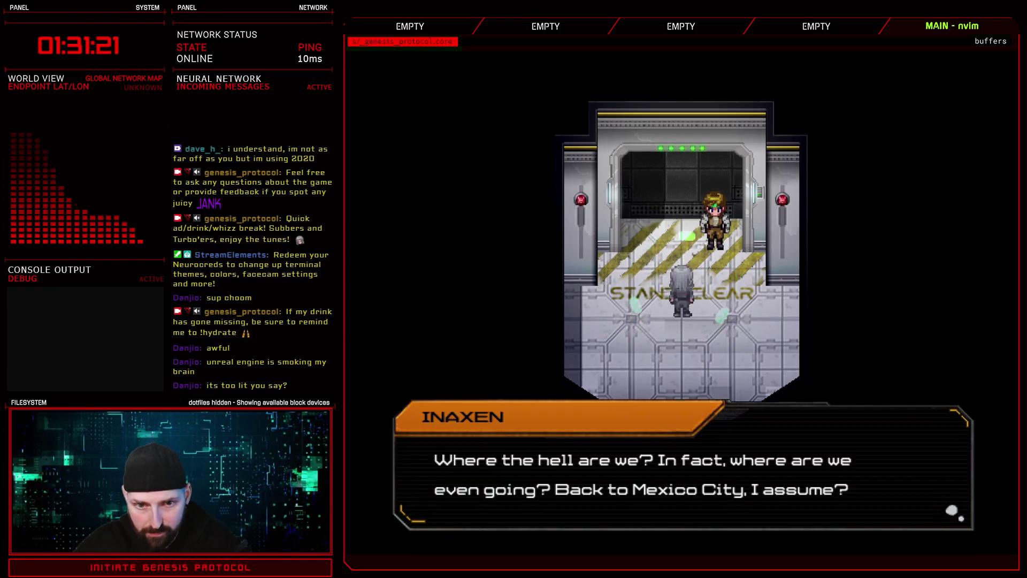
pyautogui.press('Return')
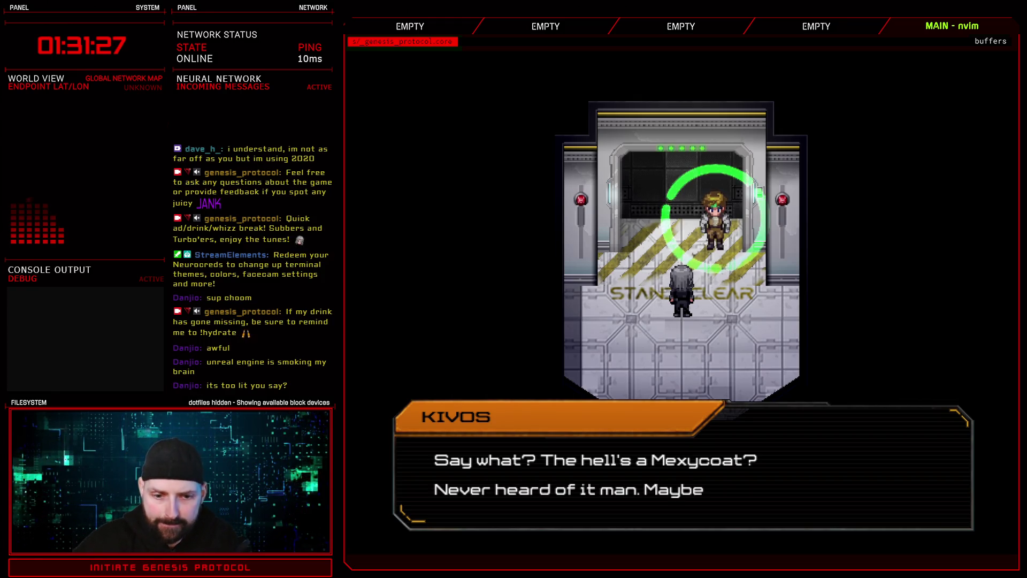
pyautogui.press('Return')
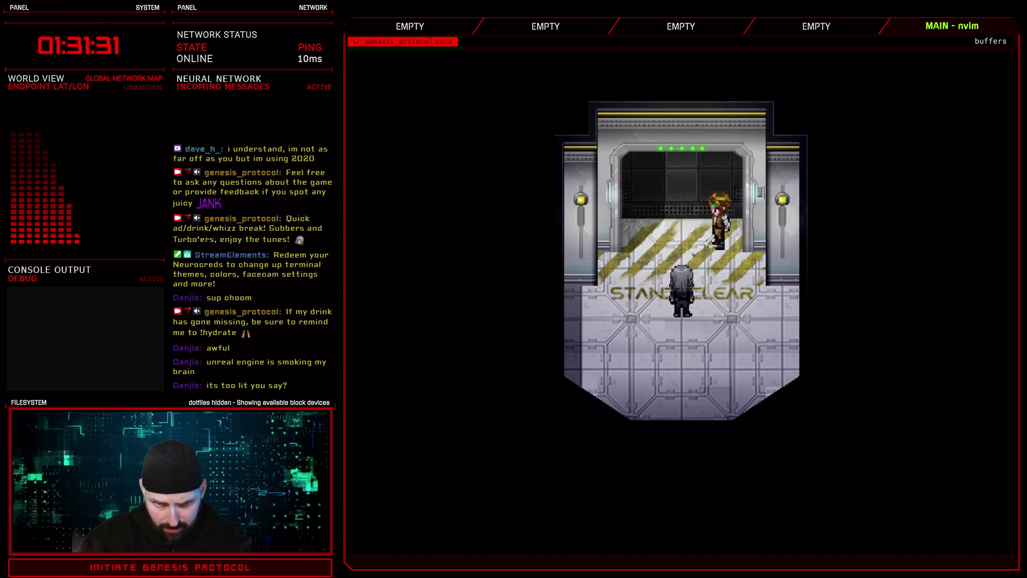
pyautogui.press('Return')
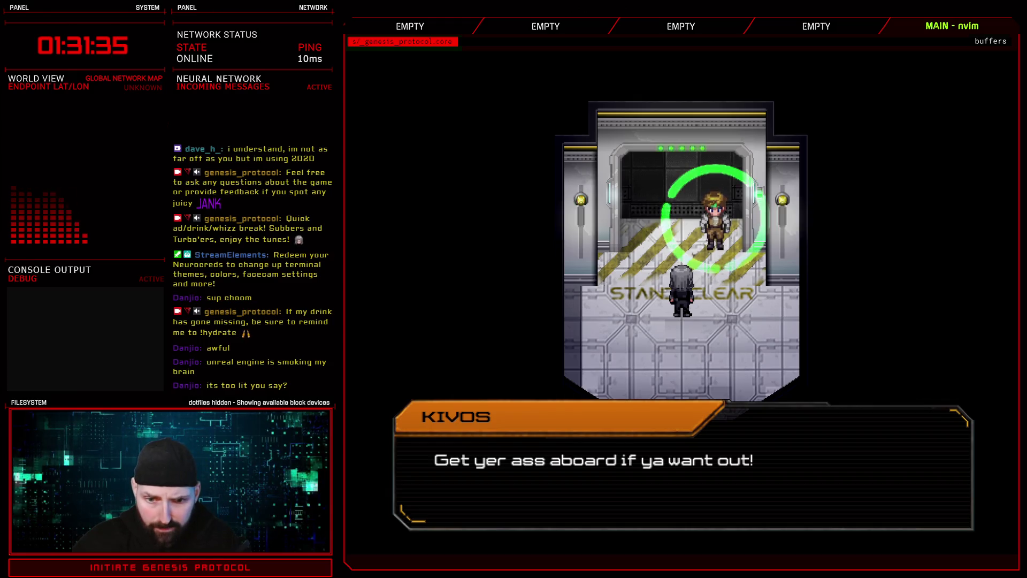
pyautogui.press('Return')
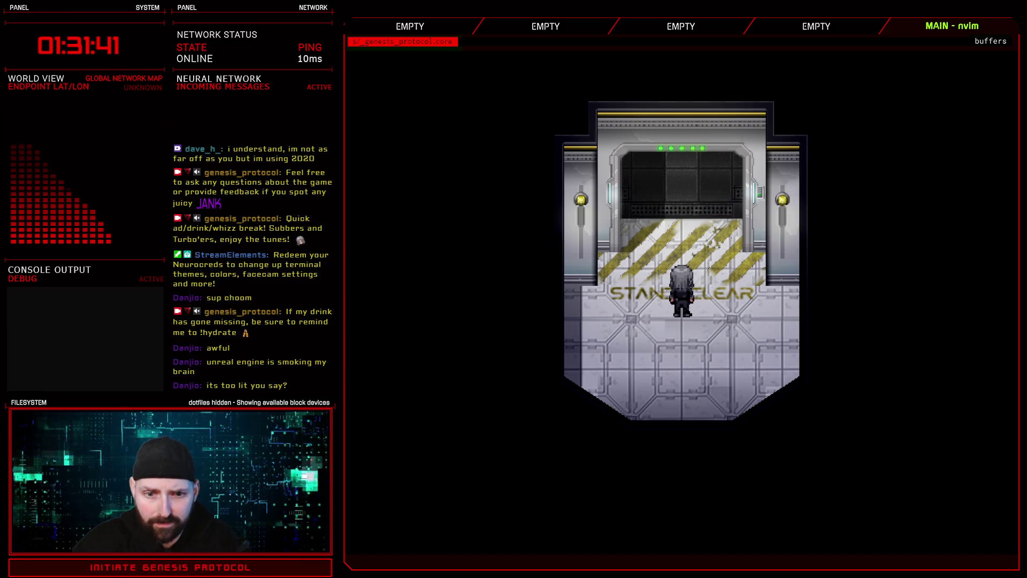
pyautogui.press('Up')
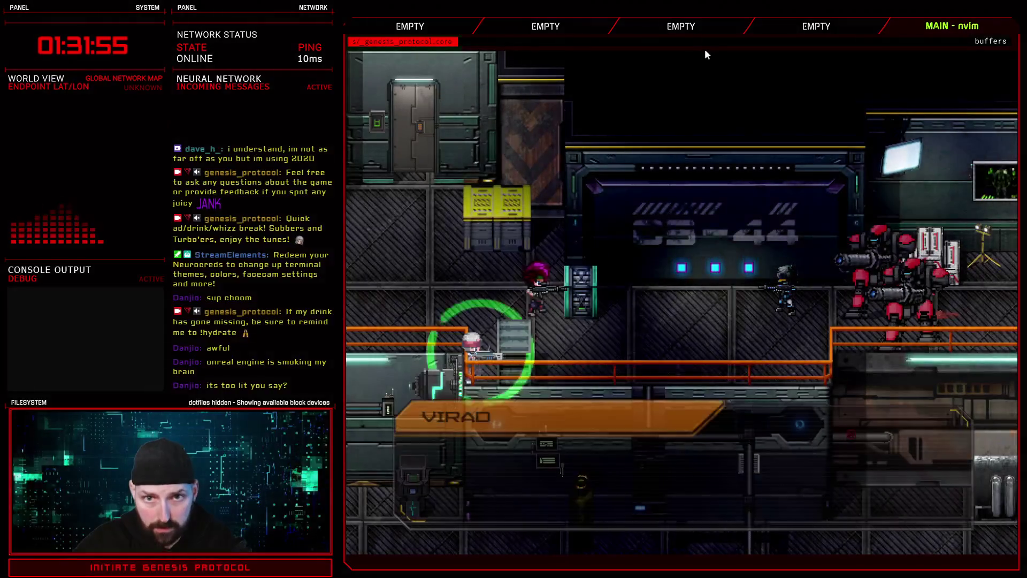
# Dismiss Virad's "Hang in there, Lidda" line so the mech battle starts
pyautogui.press('Return')
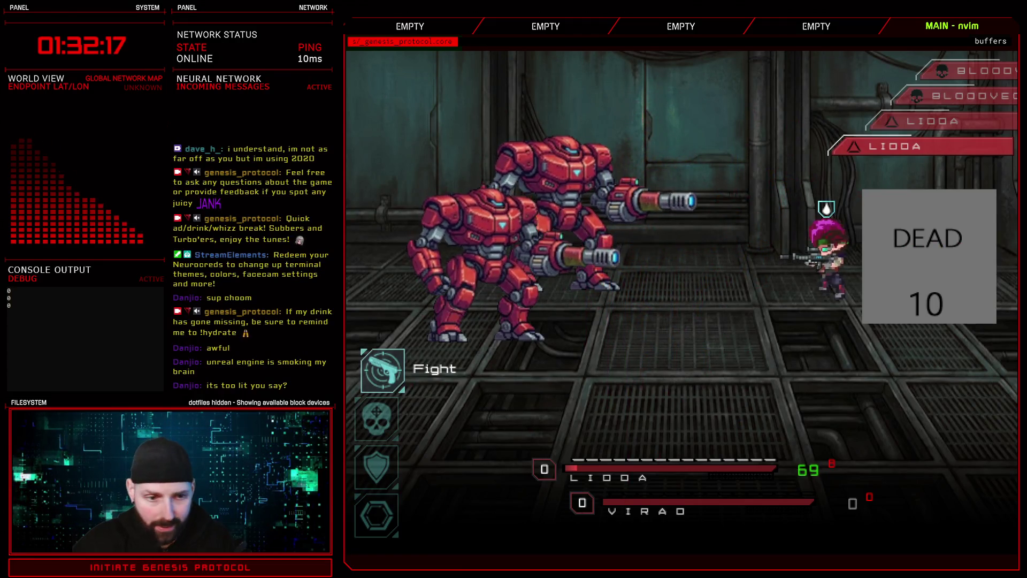
# Browse the battle item list, then back out to the combat menu
pyautogui.press('Down')
pyautogui.press('Down')
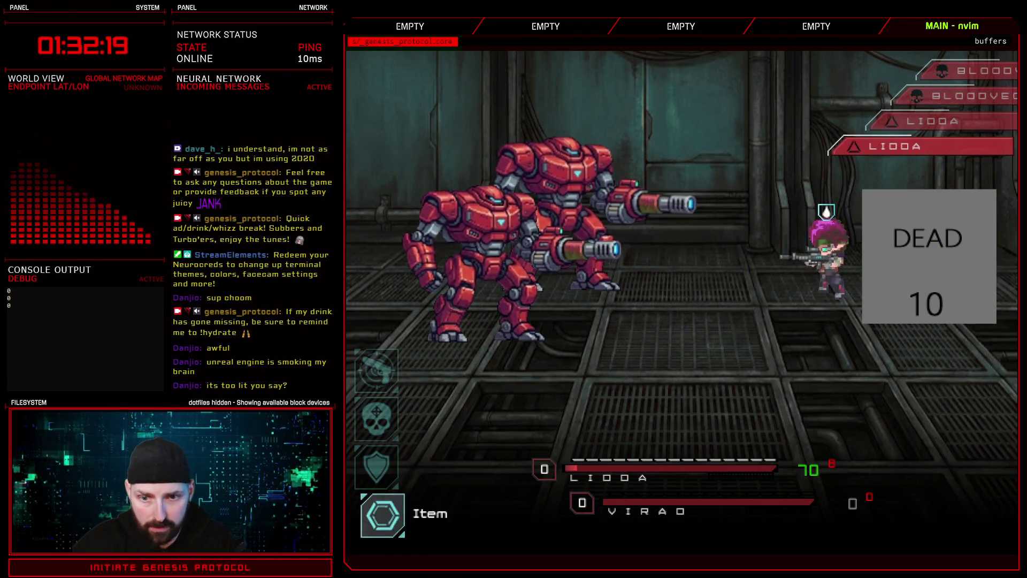
pyautogui.press('Return')
pyautogui.press('Down')
pyautogui.press('Up')
pyautogui.press('Down')
pyautogui.press('Up')
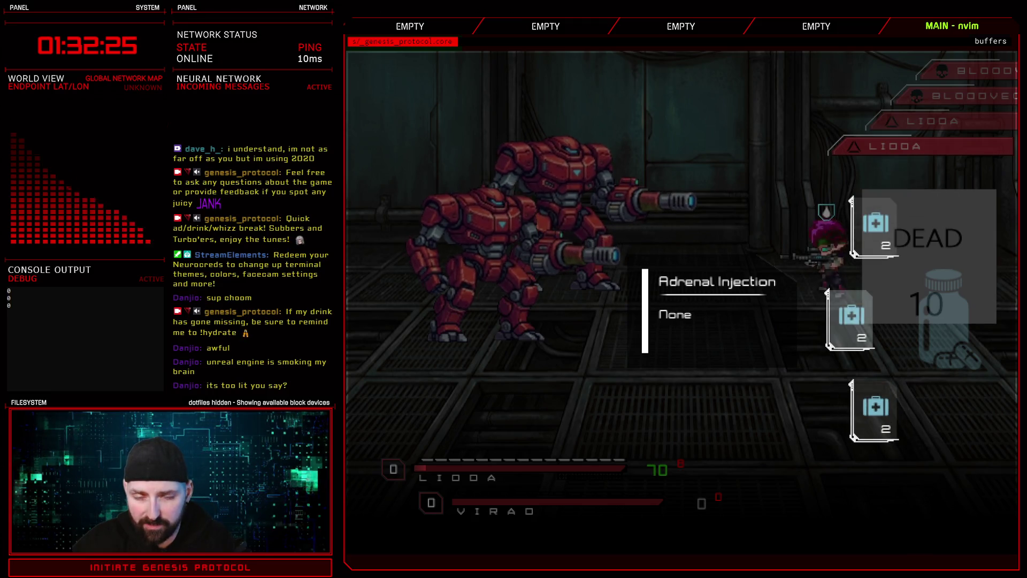
pyautogui.press('Escape')
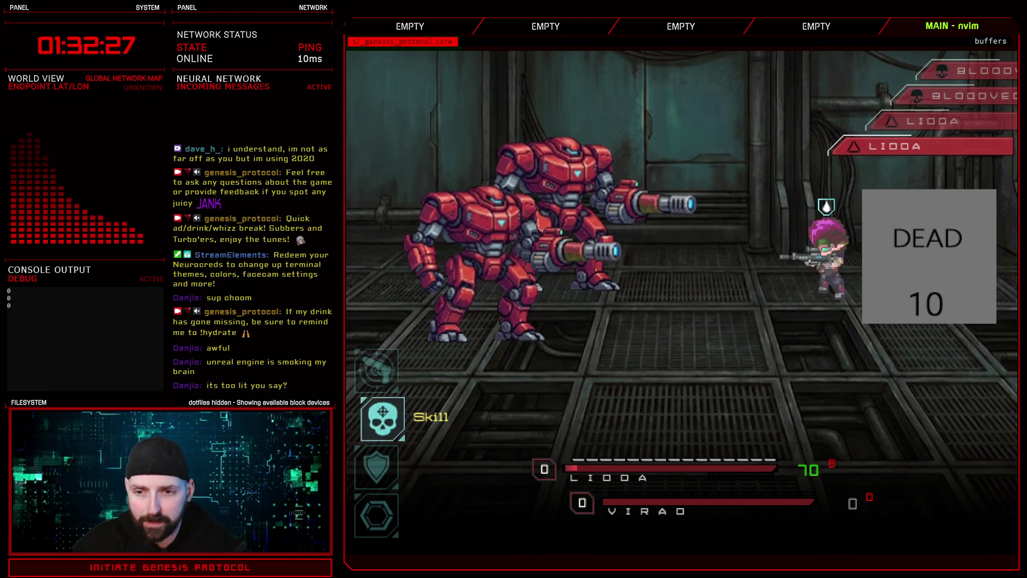
# Attack the mechs twice with Burst Fire, browse to Flashbang, then quit the playtest
pyautogui.press('Return')
pyautogui.press('Return')
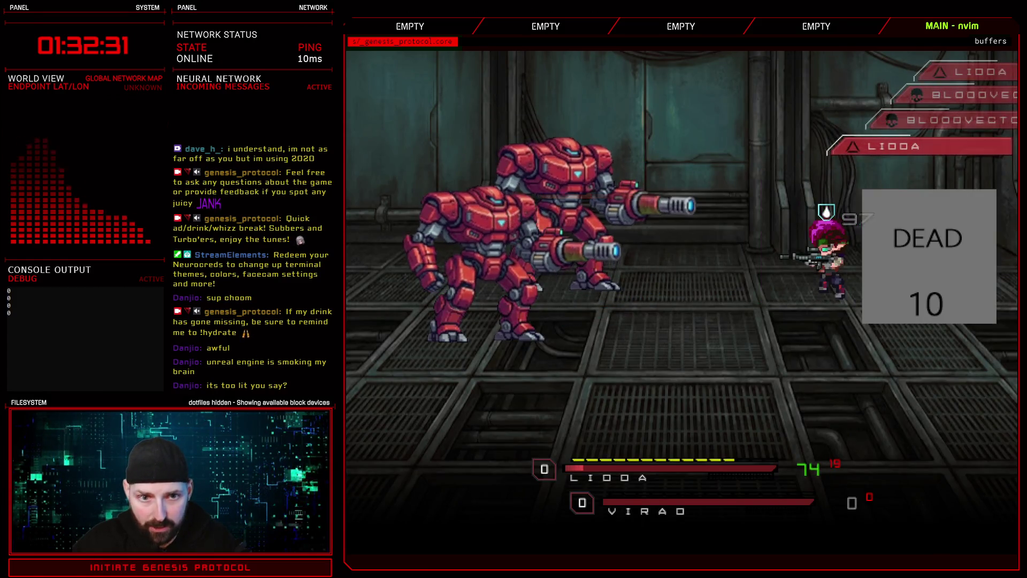
pyautogui.press('Return')
pyautogui.press('Return')
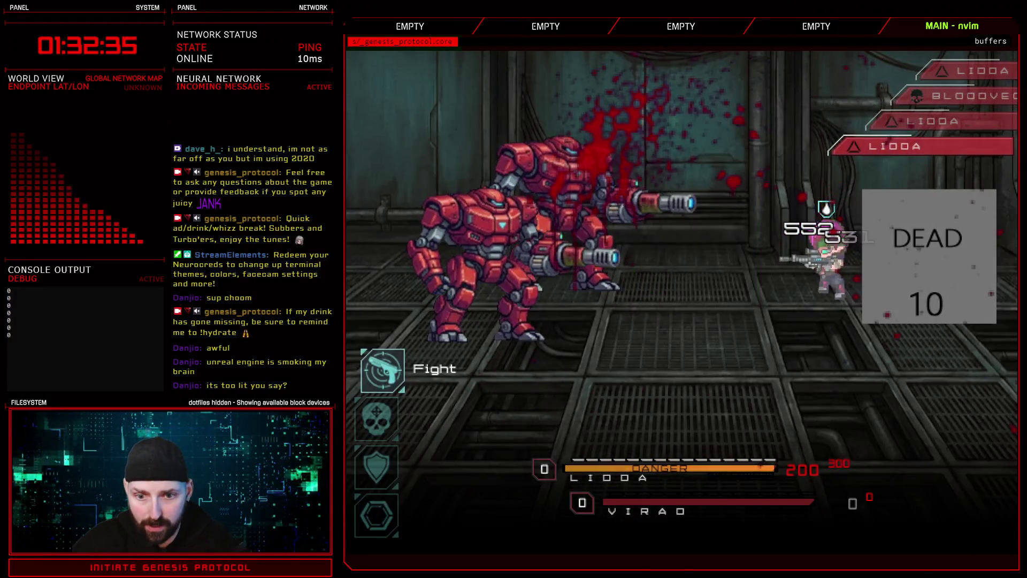
pyautogui.press('Down')
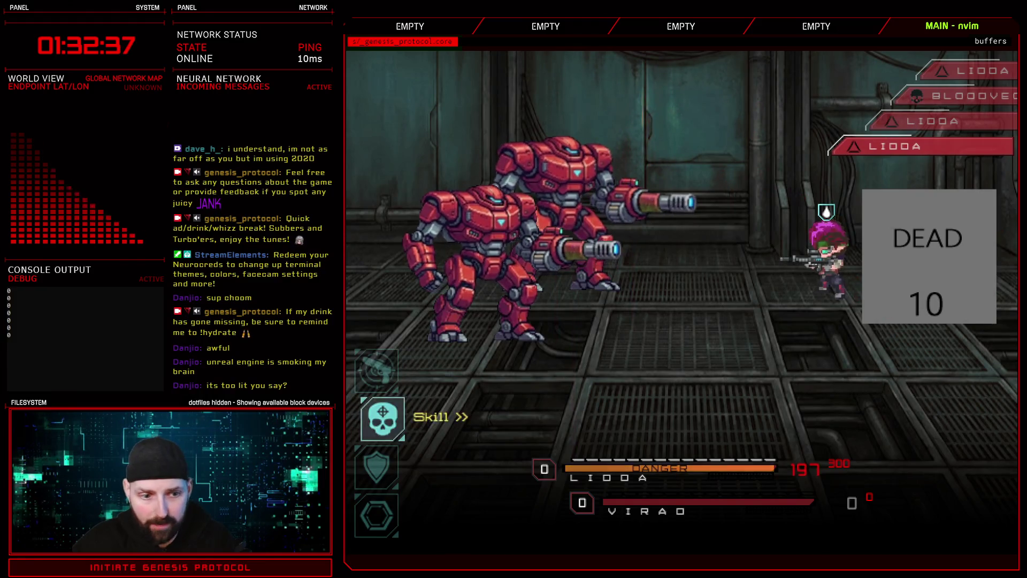
pyautogui.press('Down')
pyautogui.press('Down')
pyautogui.press('Return')
pyautogui.press('Down')
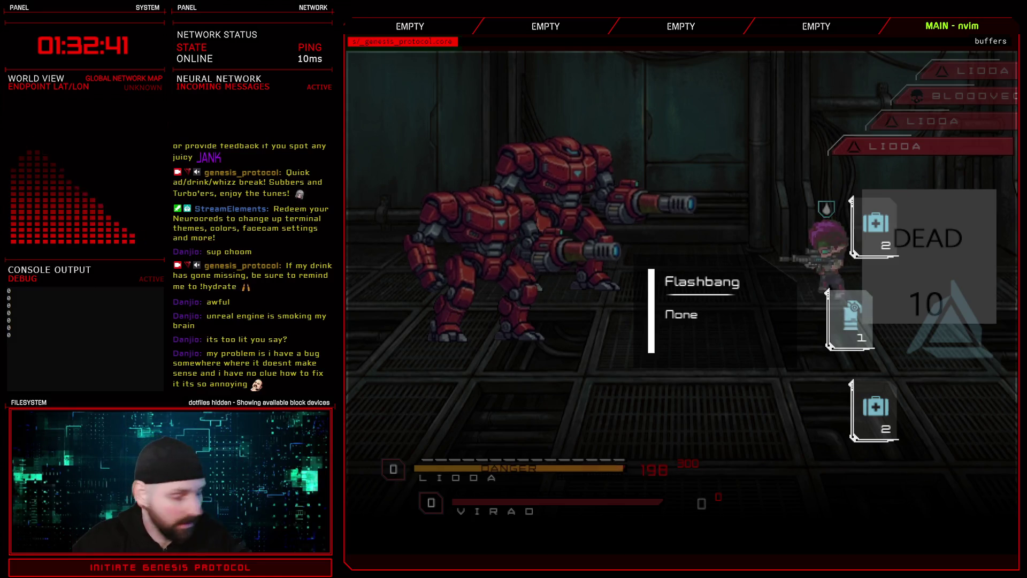
pyautogui.scroll(-1, 721, 531)
pyautogui.press('Escape')
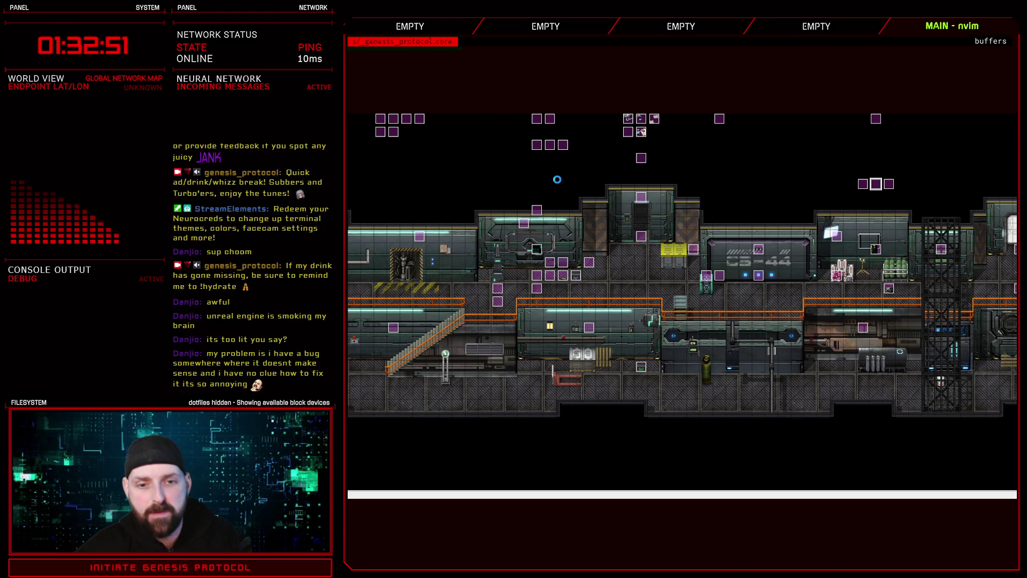
pyautogui.press('F9')
pyautogui.click(617, 109)
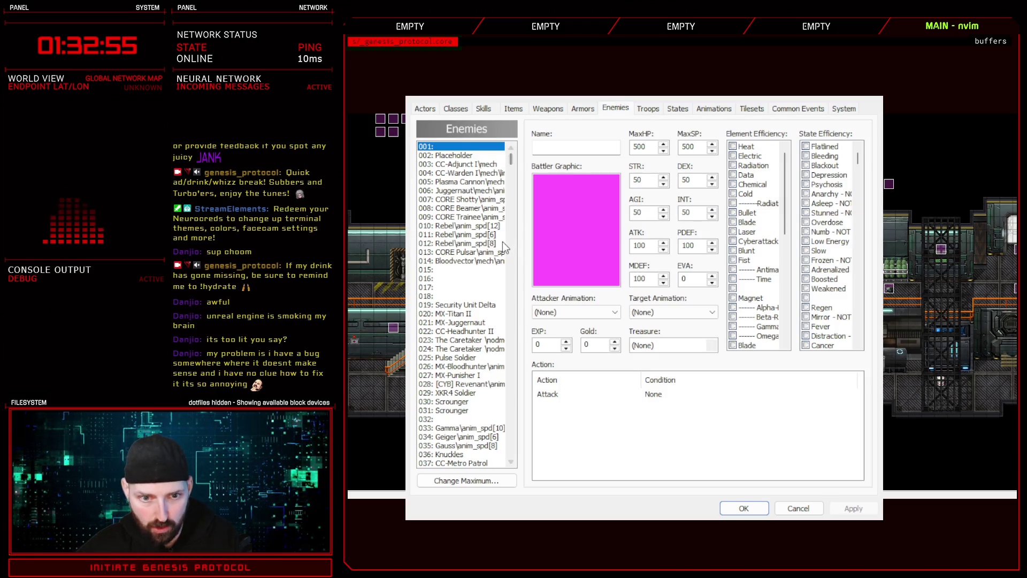
pyautogui.click(464, 260)
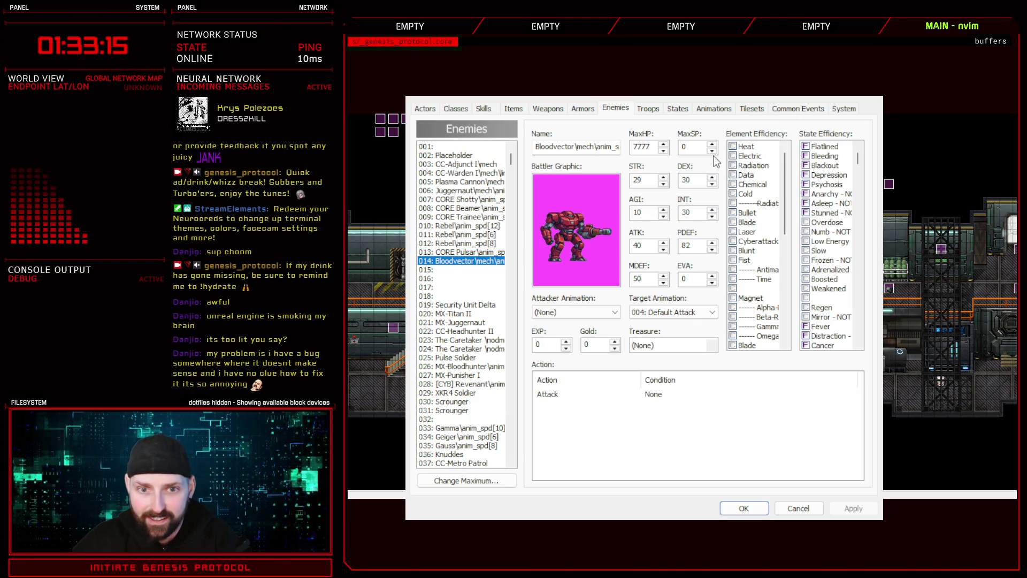
pyautogui.click(745, 509)
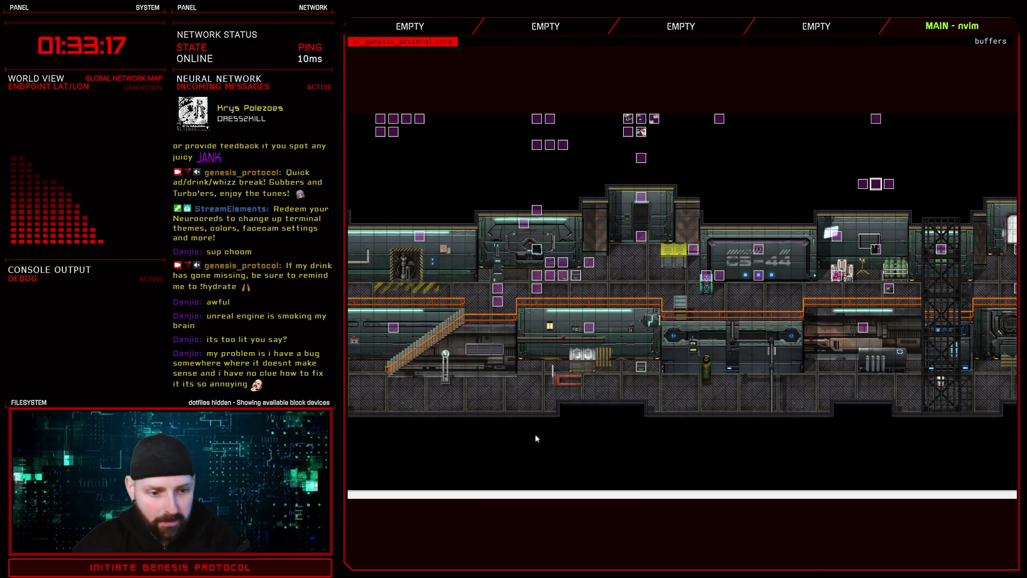
# In nvim, reload the error log and select the missing Graphics/Icons/Status/14 path
pyautogui.click(770, 500)
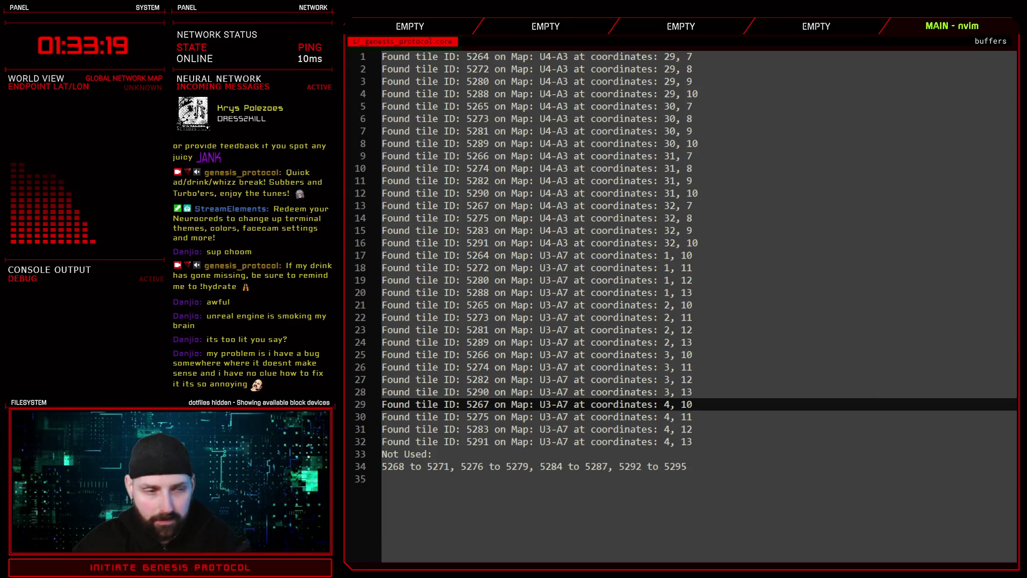
pyautogui.press('u')
pyautogui.press('u')
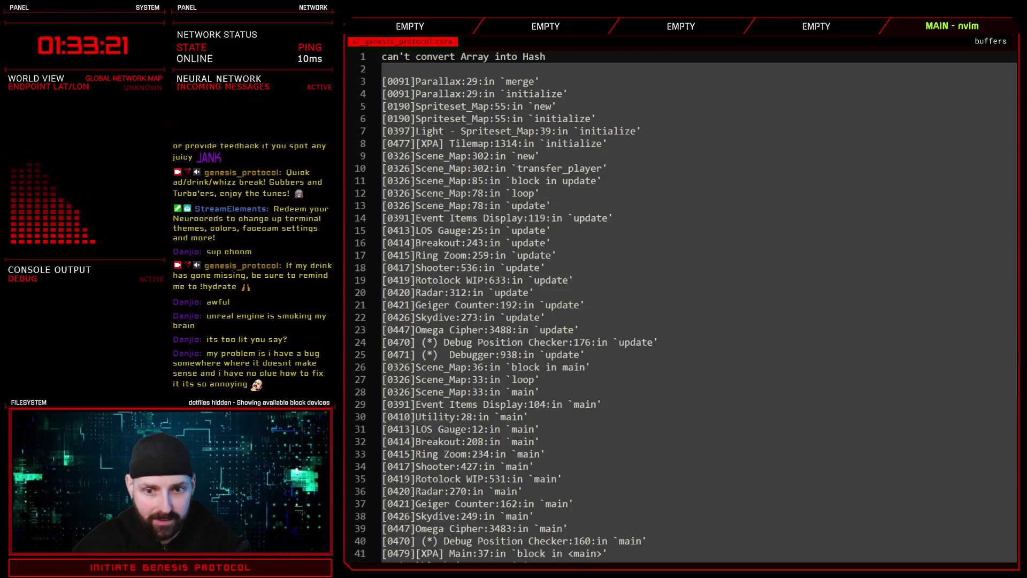
pyautogui.press('u')
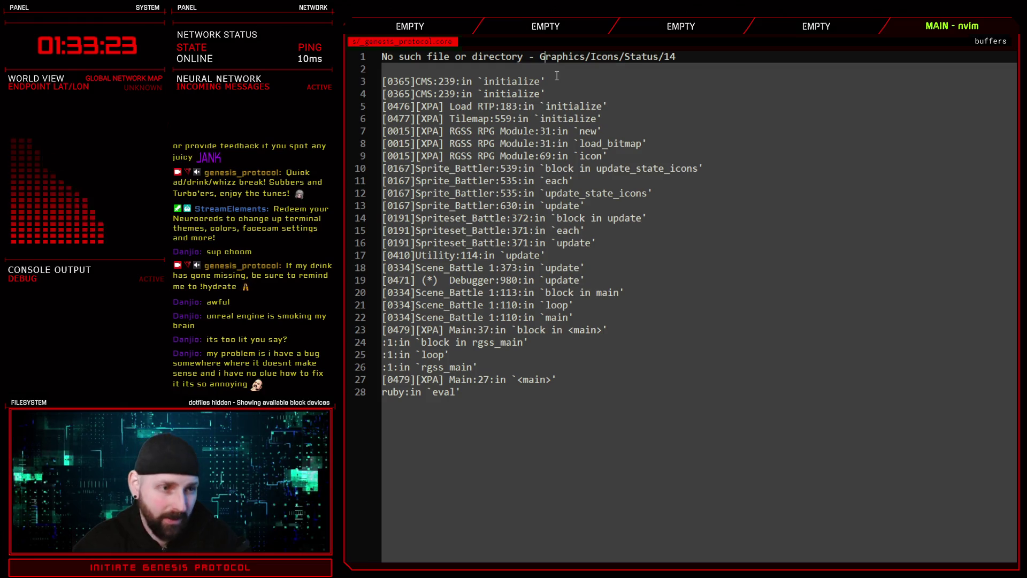
pyautogui.moveTo(381, 56); pyautogui.dragTo(690, 60)
pyautogui.click(715, 59)
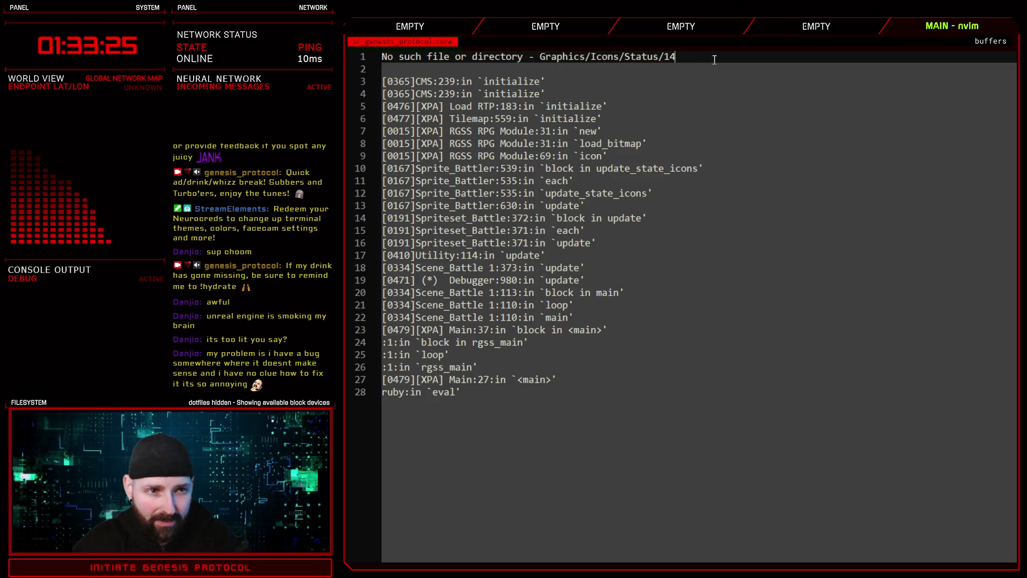
pyautogui.moveTo(541, 58); pyautogui.dragTo(675, 59)
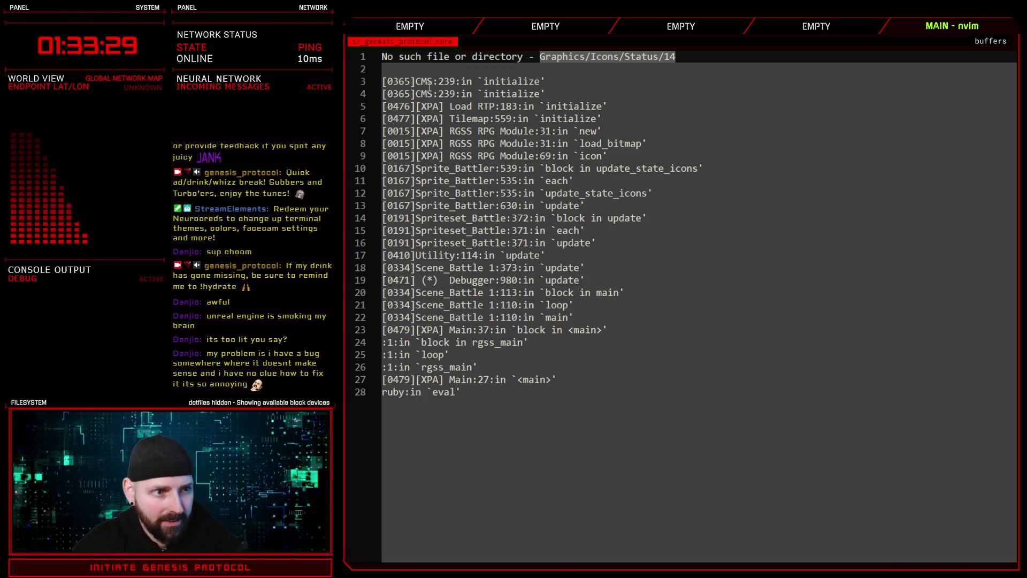
pyautogui.click(621, 255)
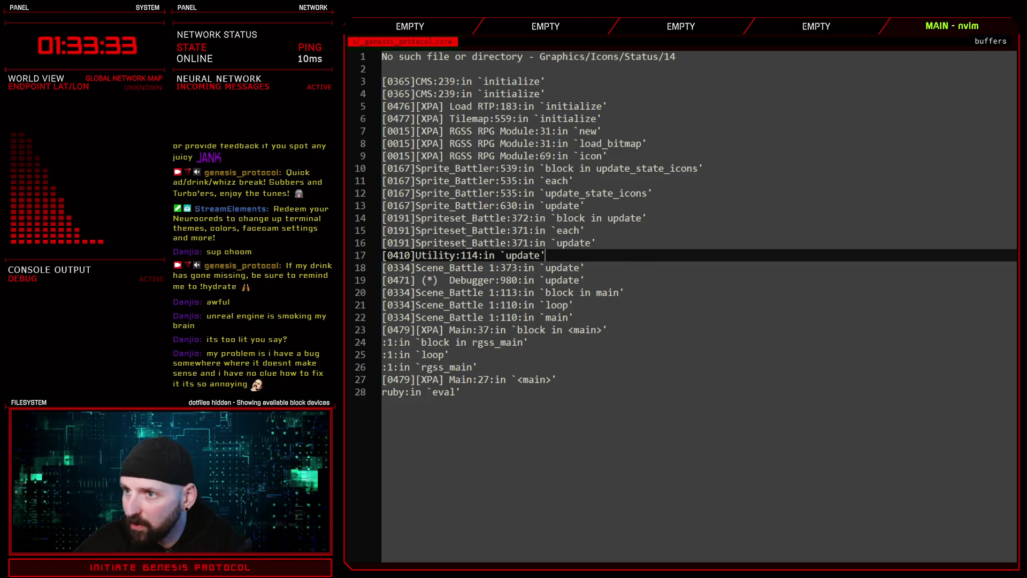
pyautogui.hotkey('alt', 'Tab')
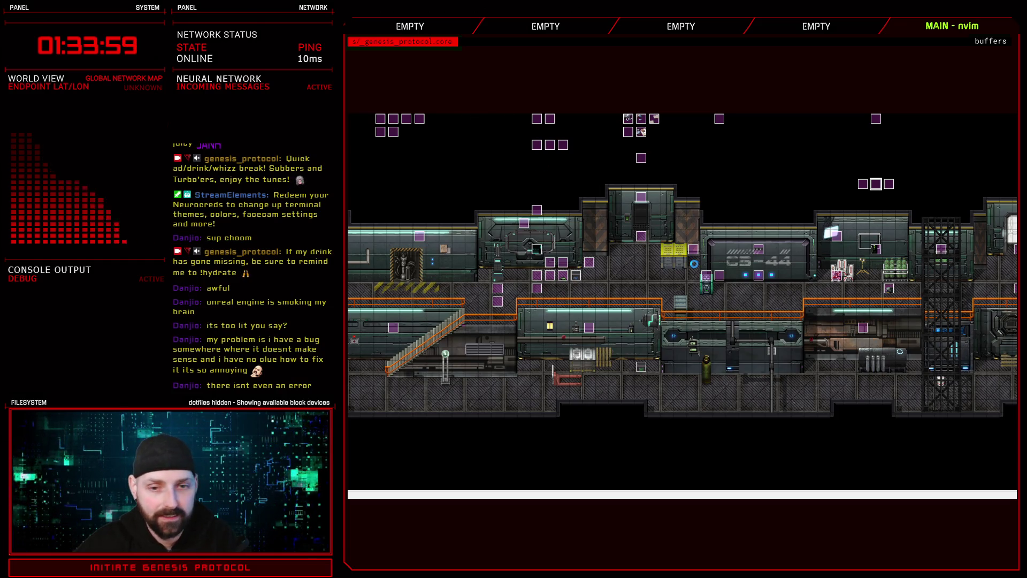
# Open the Database with F9 on Bloodvector's enemy entry (MaxHP 7777, ATK 40, PDEF 82)
pyautogui.press('F9')
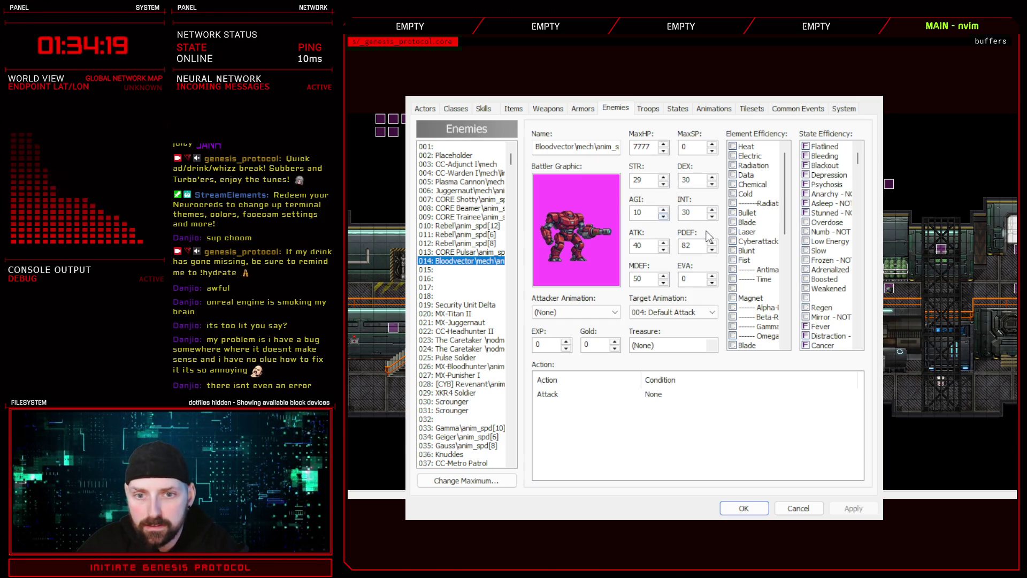
# Change Bloodvector's ATK from 40 to 15, apply it, and close the Database
pyautogui.doubleClick(637, 245)
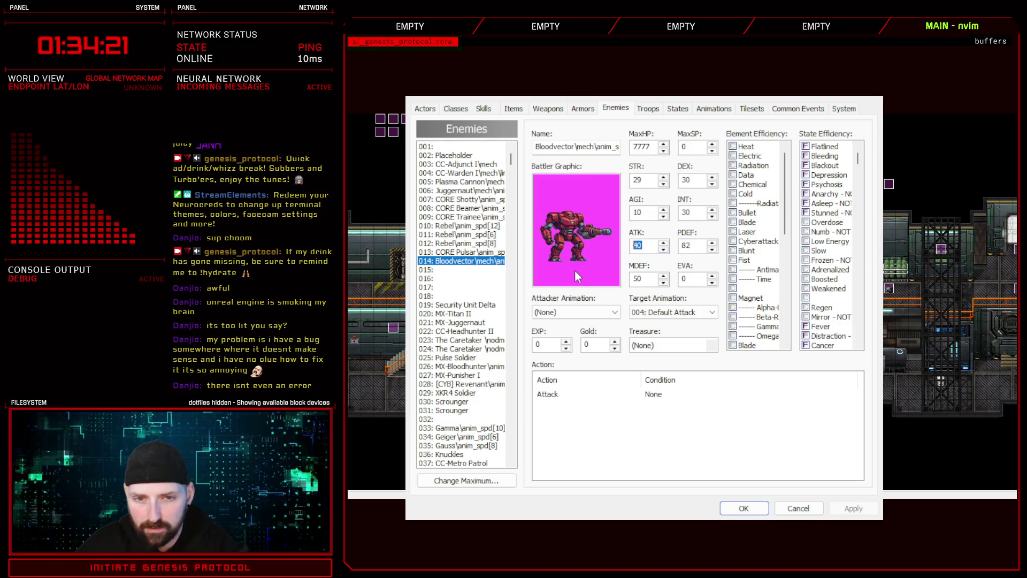
pyautogui.write('20')
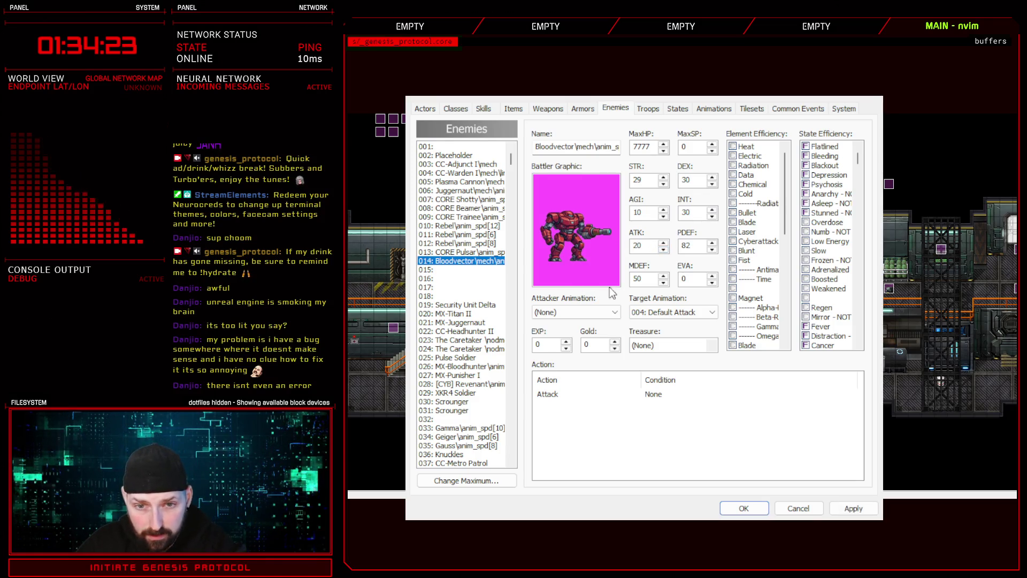
pyautogui.doubleClick(636, 245)
pyautogui.write('15')
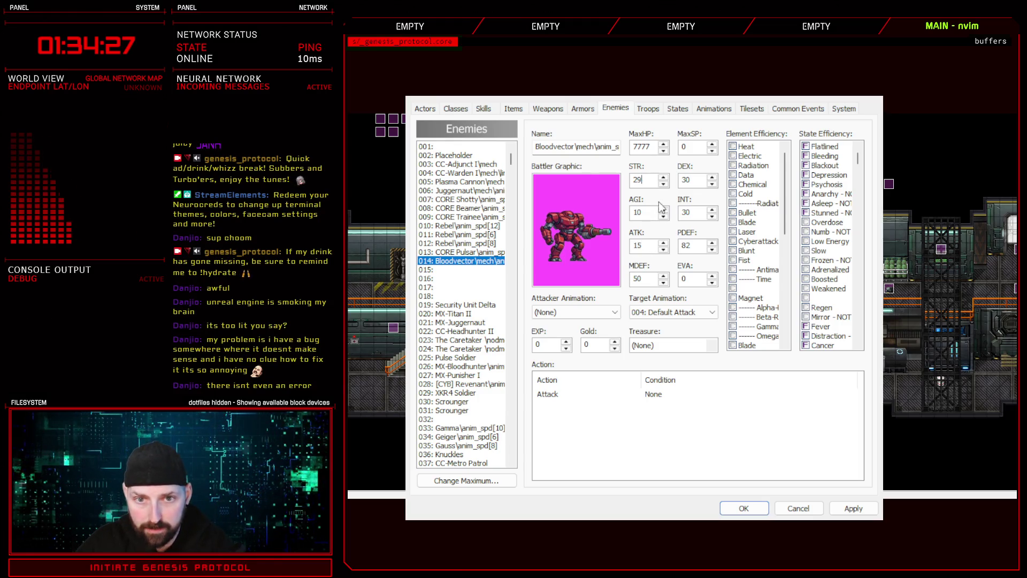
pyautogui.click(852, 509)
pyautogui.click(744, 508)
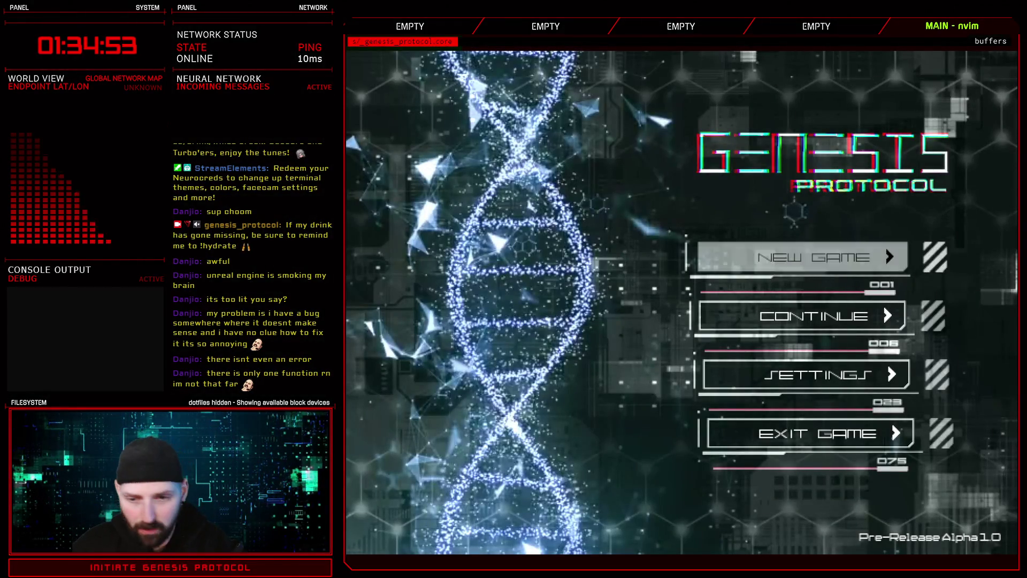
# Choose Continue on the title screen and load the slot 2 save
pyautogui.press('Down')
pyautogui.press('Return')
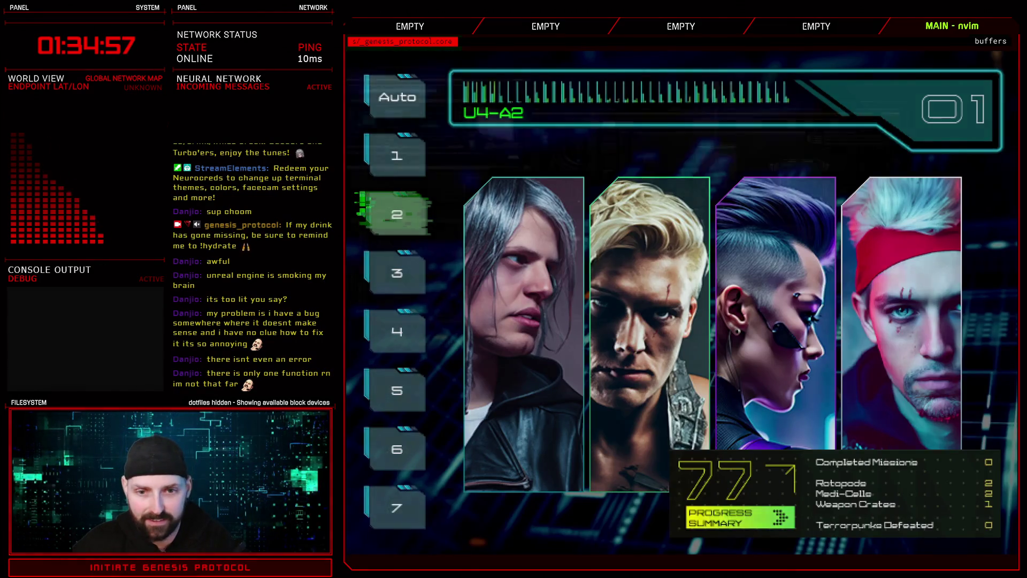
pyautogui.press('Return')
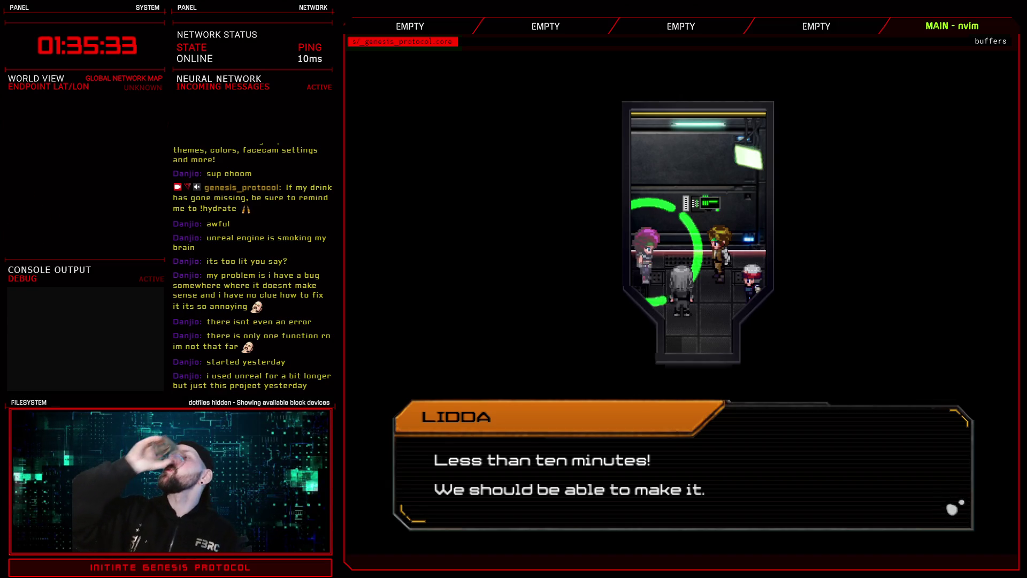
# Advance Lidda's, Kivos's and Inaxen's dialogue lines, then step the player one tile down
pyautogui.press('Return')
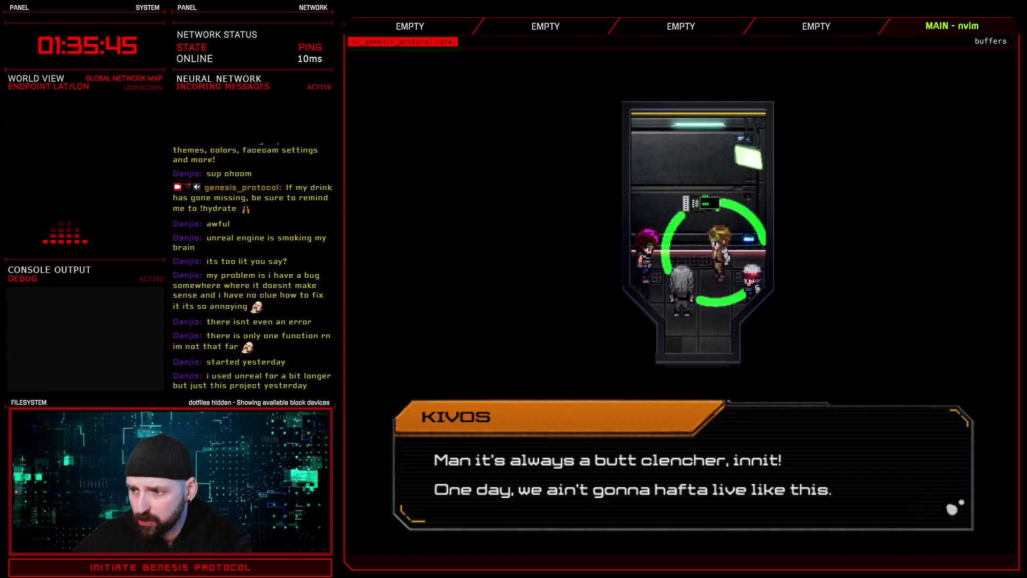
pyautogui.press('Return')
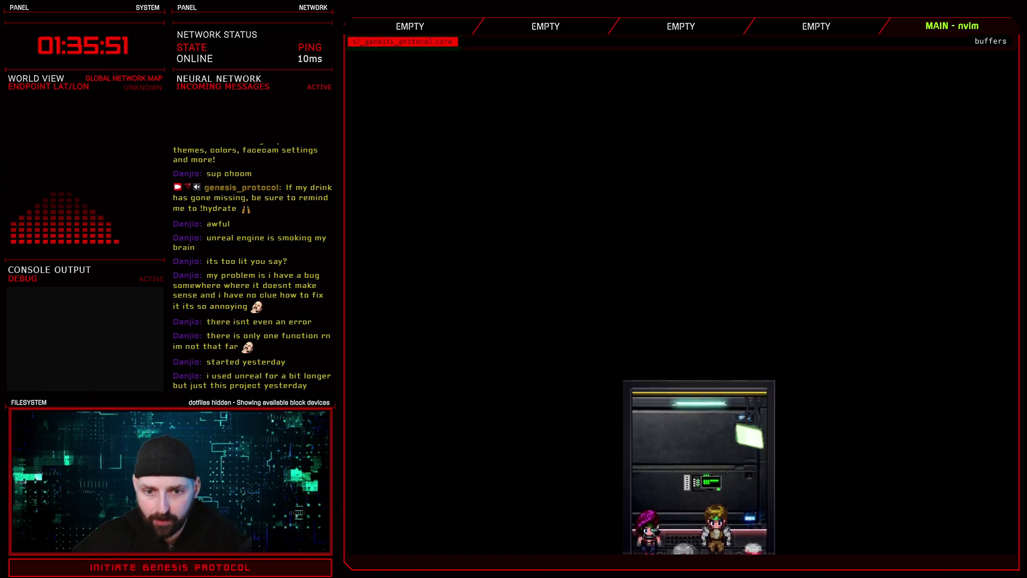
pyautogui.press('super+q')
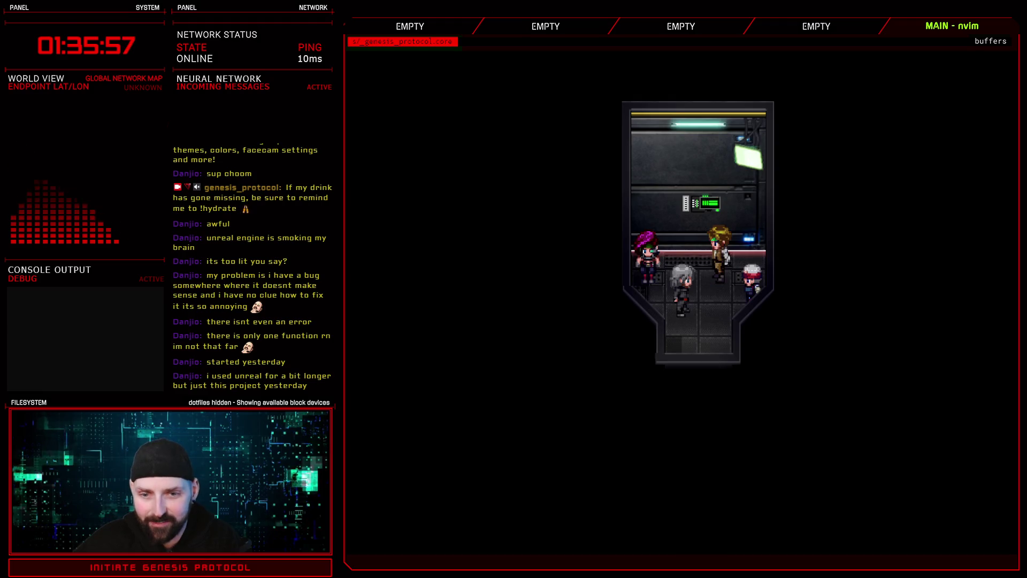
pyautogui.press('Return')
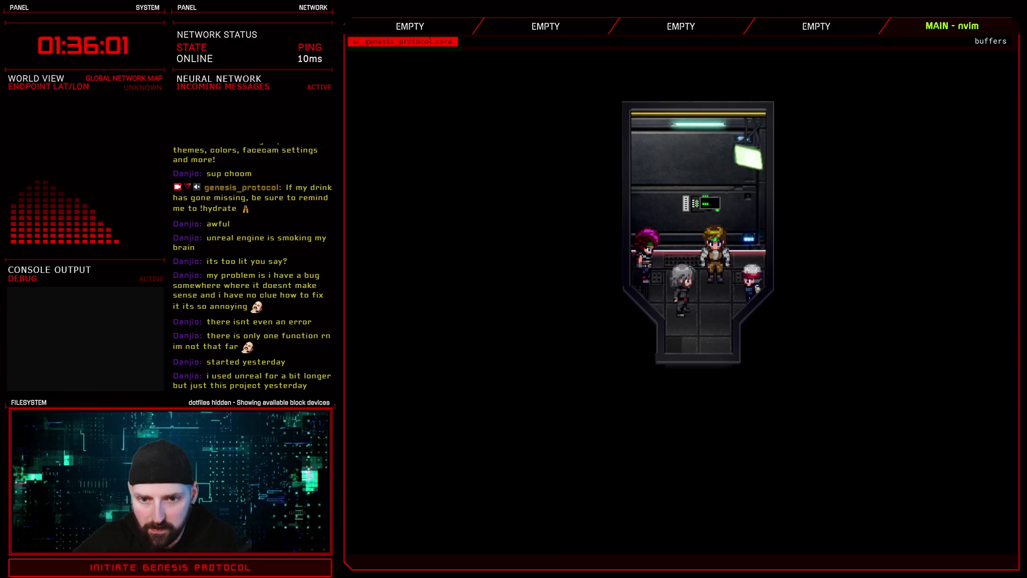
pyautogui.press('Return')
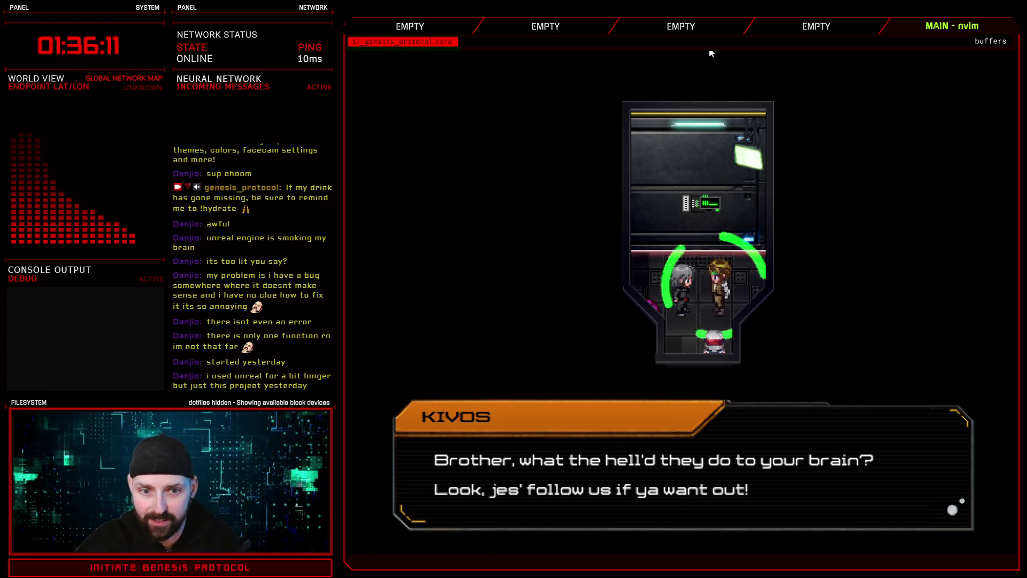
pyautogui.press('space')
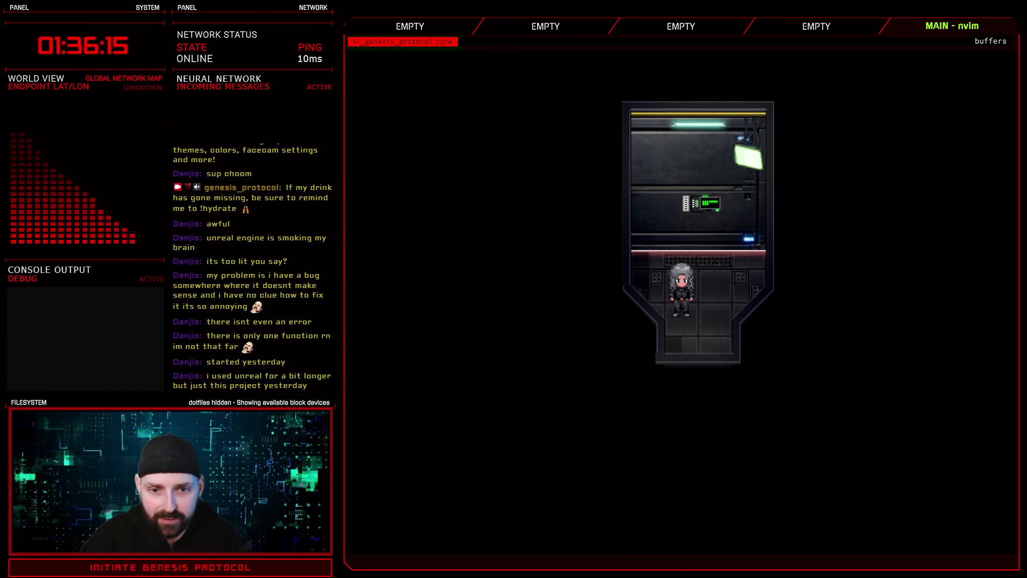
pyautogui.press('Down')
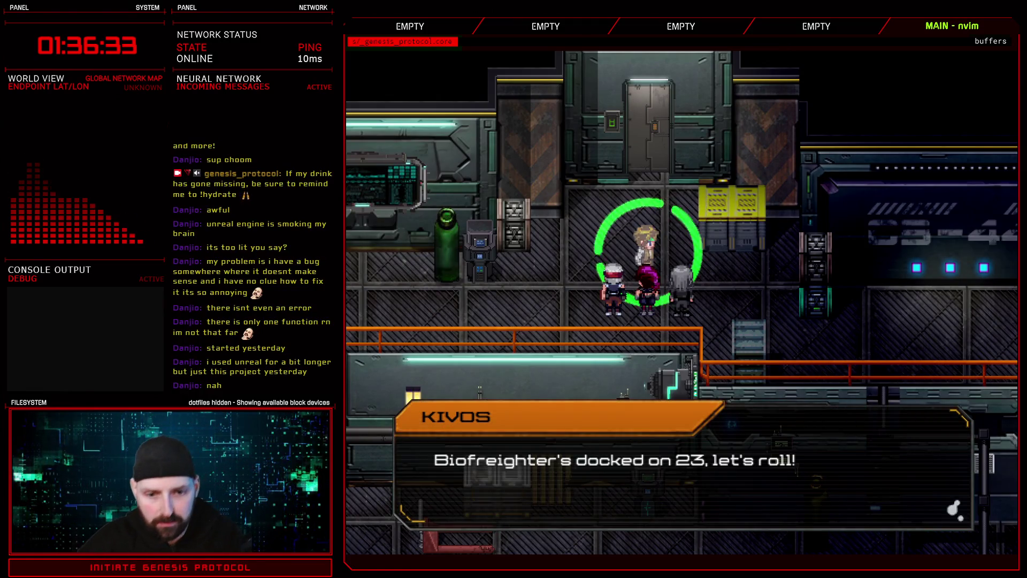
# Dismiss Kivos's docked-on-23 and follow-me lines, then walk right across the deck and up through the doorway
pyautogui.press('space')
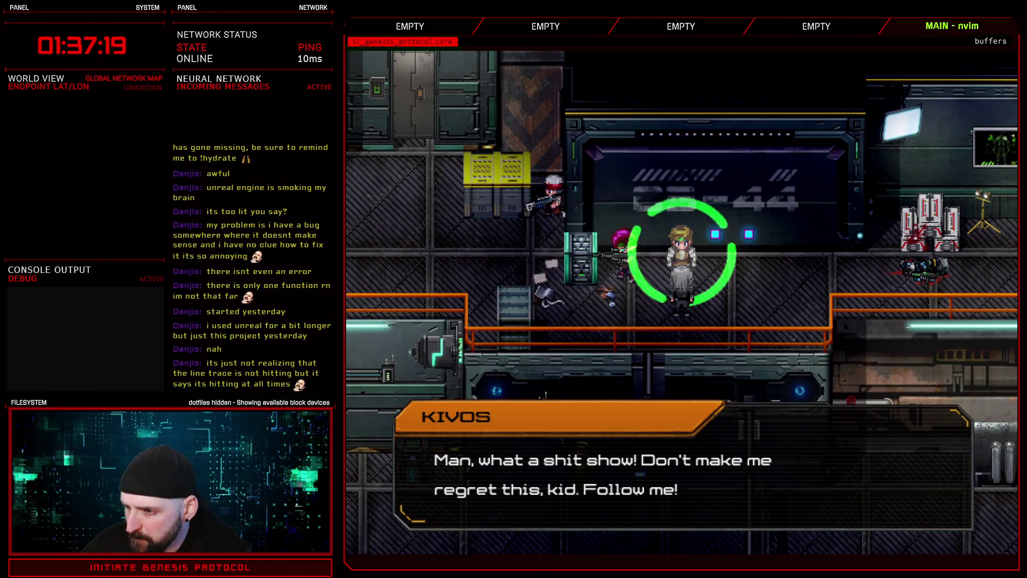
pyautogui.press('space')
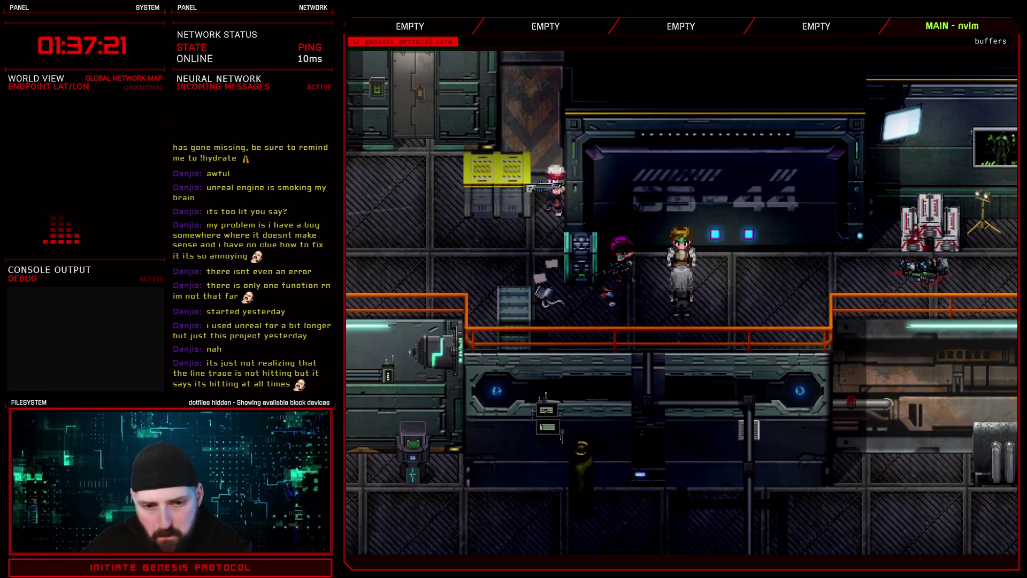
pyautogui.press('d')
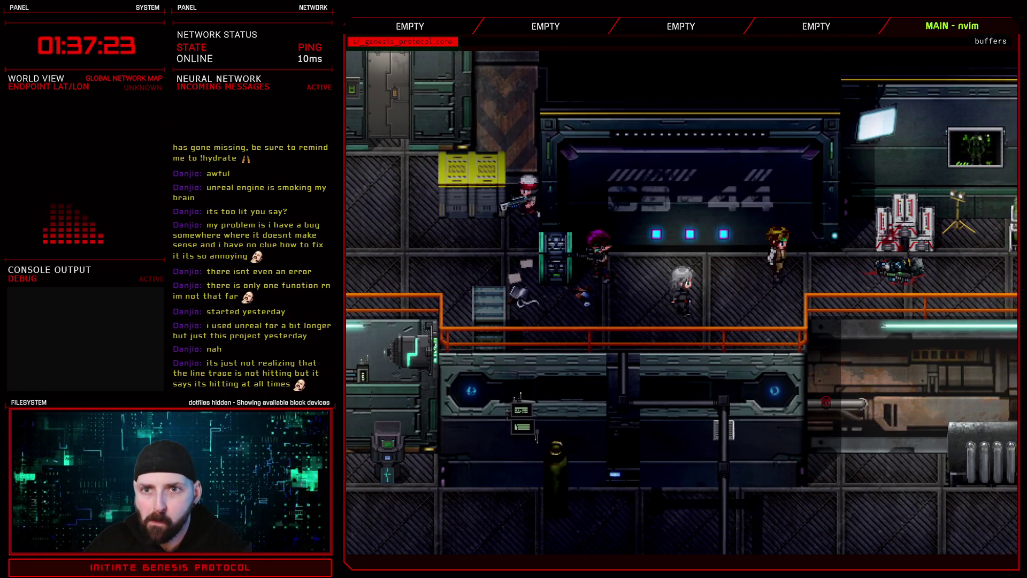
pyautogui.press('d')
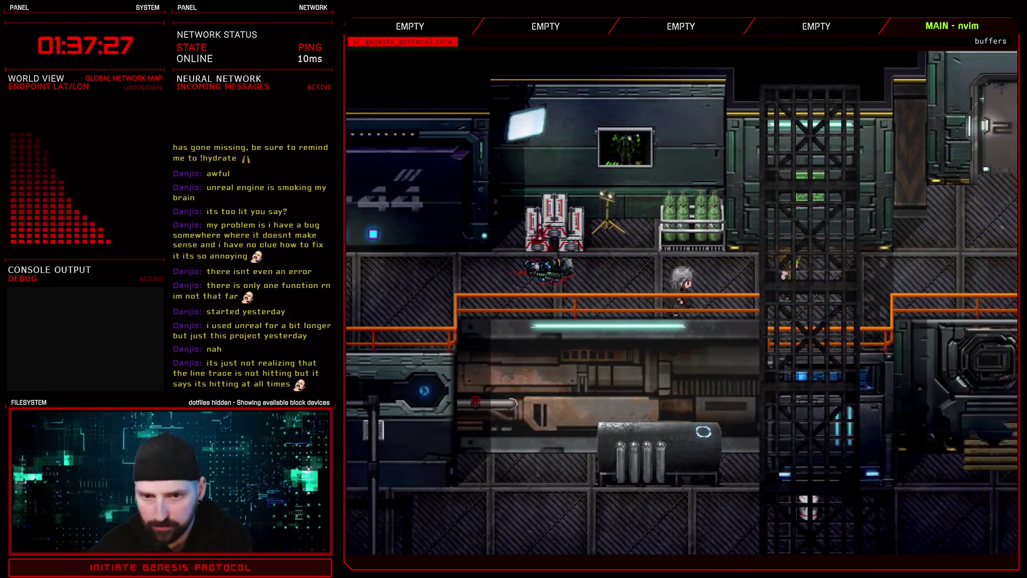
pyautogui.press('d')
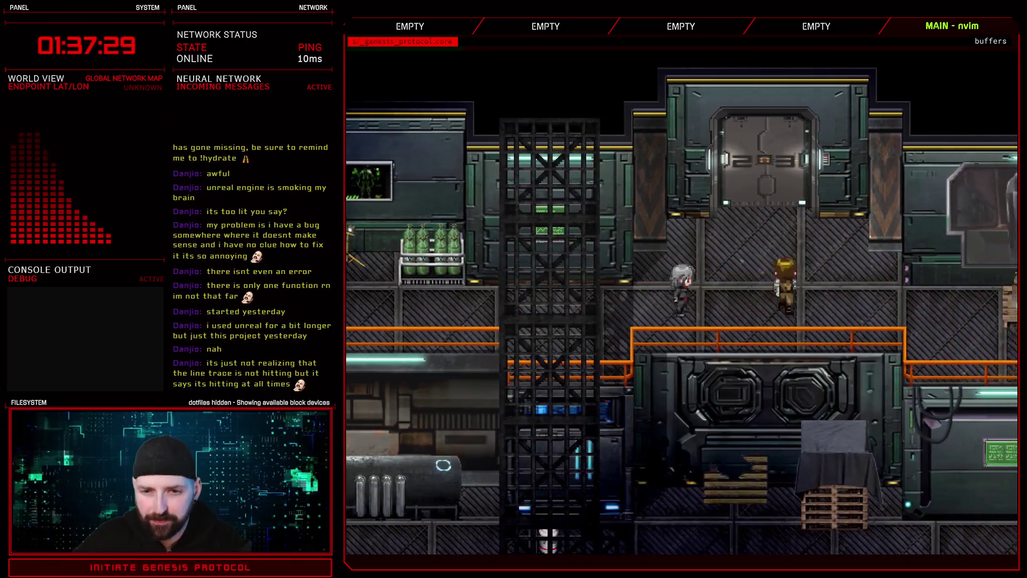
pyautogui.press('w')
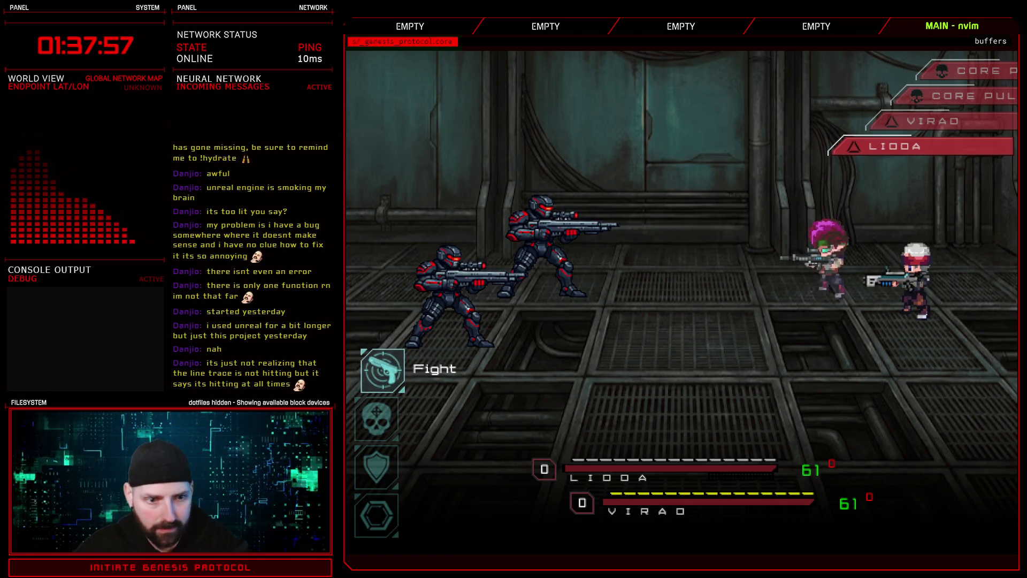
# Choose Fight and Burst Fire against the armored soldiers to win the battle
pyautogui.press('Down')
pyautogui.press('Up')
pyautogui.press('Return')
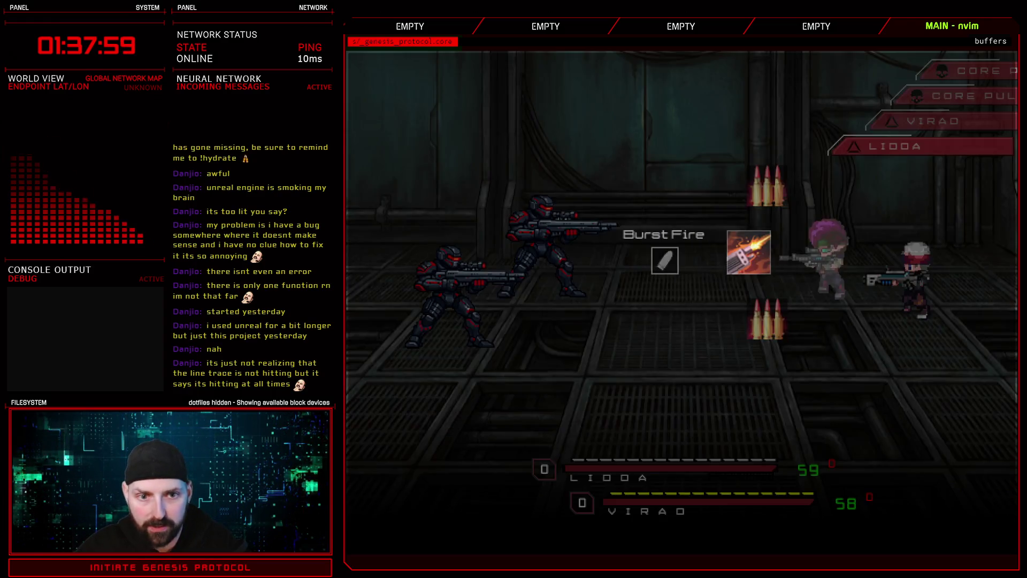
pyautogui.press('Escape')
pyautogui.press('Return')
pyautogui.press('Return')
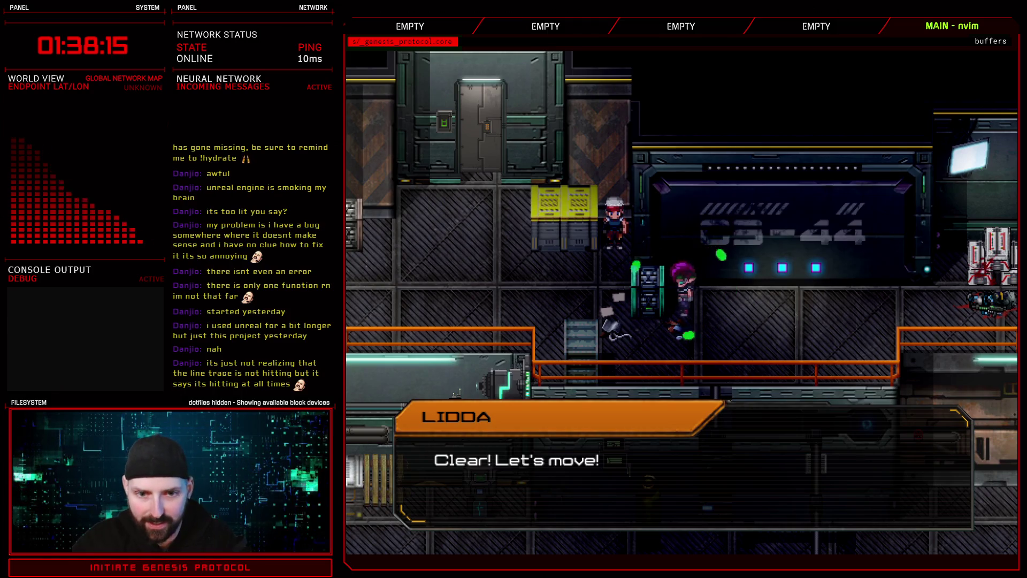
# Dismiss Lidda's 'Clear! Let's move!' line and walk to the STAND CLEAR loading bay
pyautogui.press('Return')
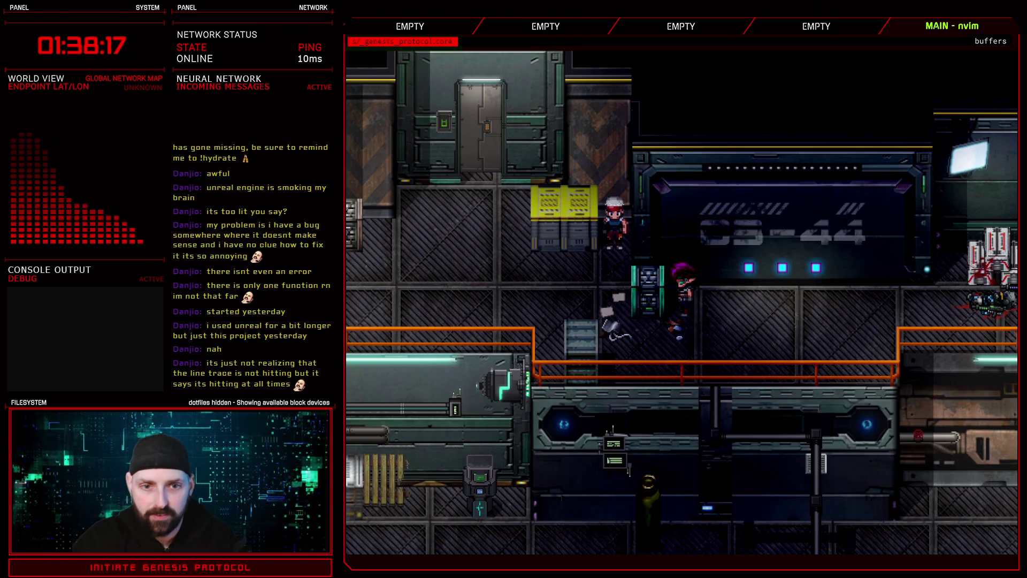
pyautogui.press('Right')
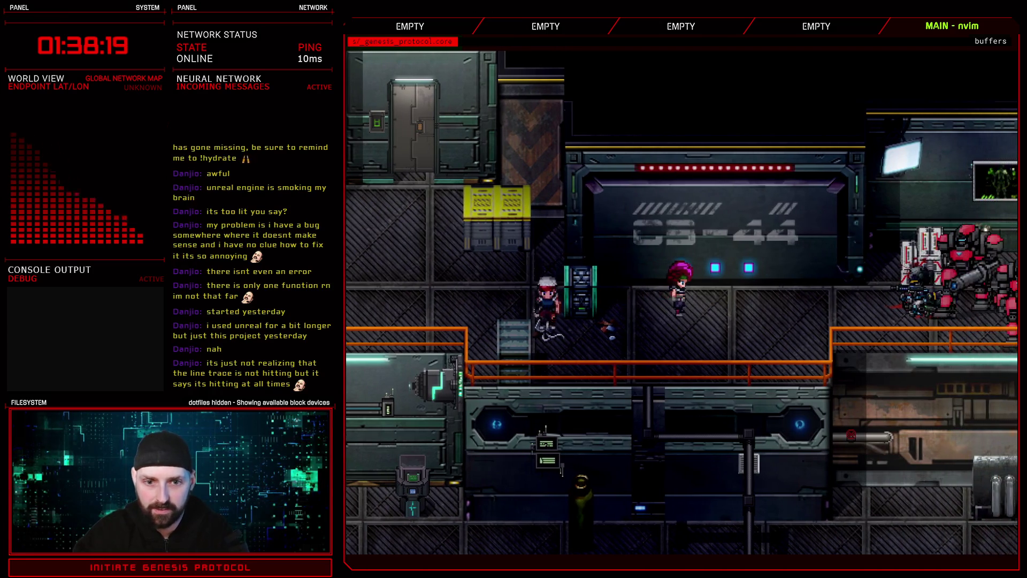
pyautogui.press('Left')
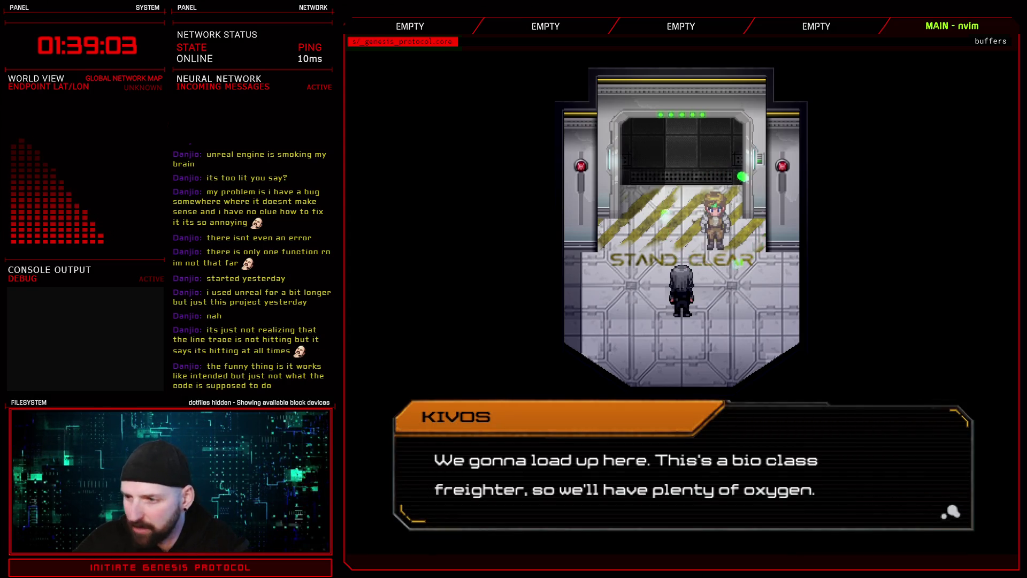
pyautogui.press('space')
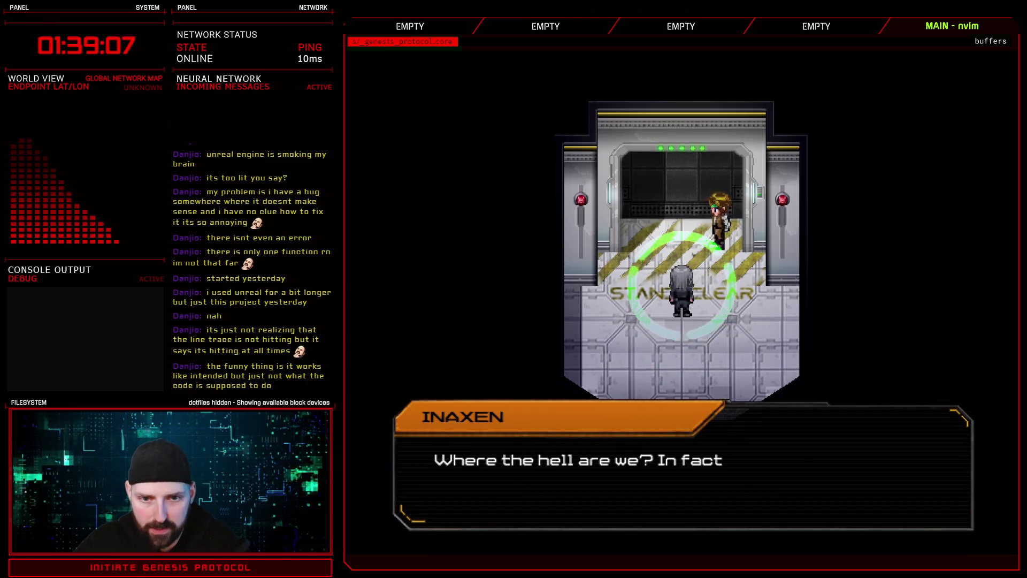
# Step through Inaxen's question, Kivos's Mexycoat reply, the warning-beacons line and the get-aboard line
pyautogui.press('space')
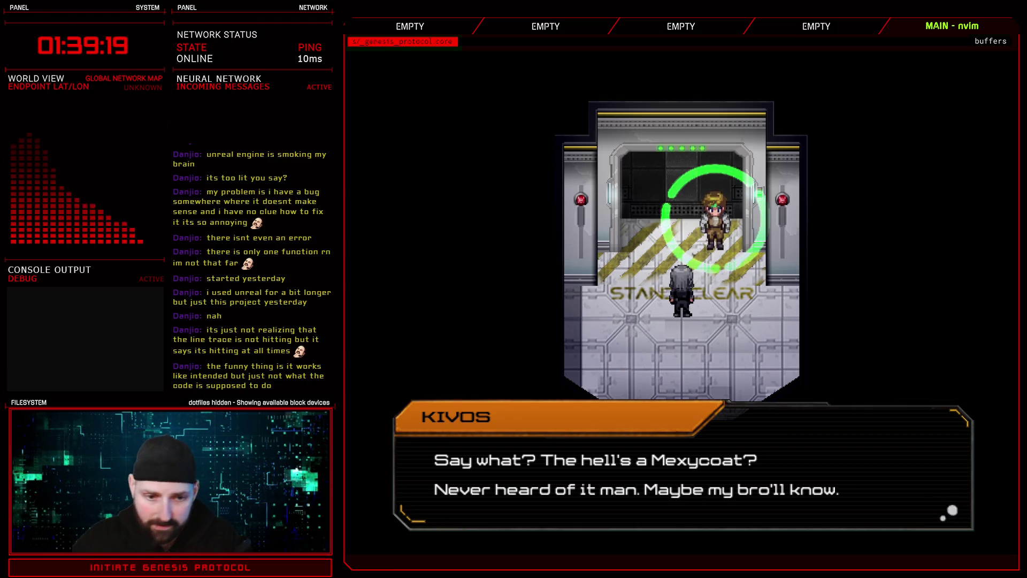
pyautogui.press('Return')
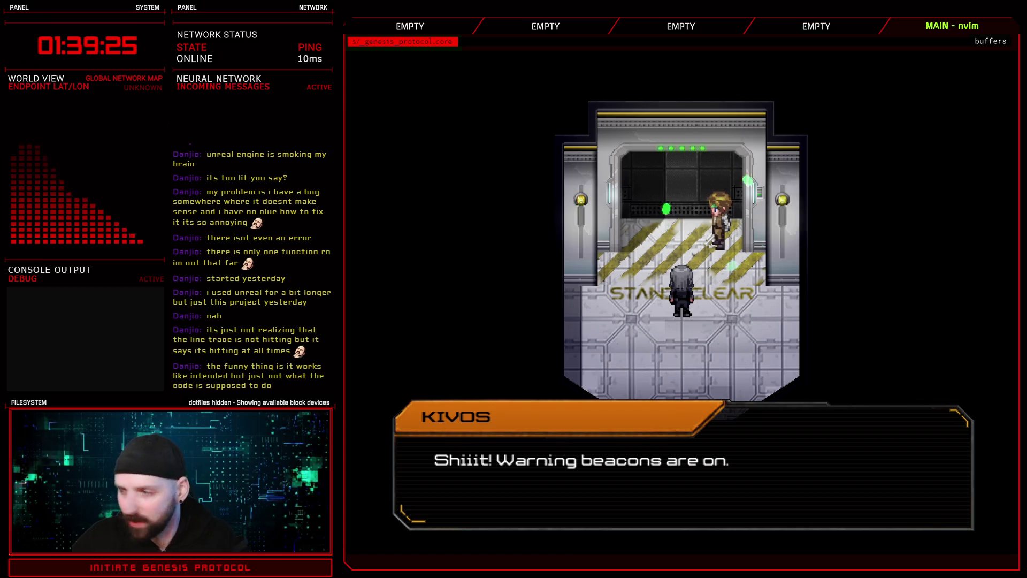
pyautogui.press('space')
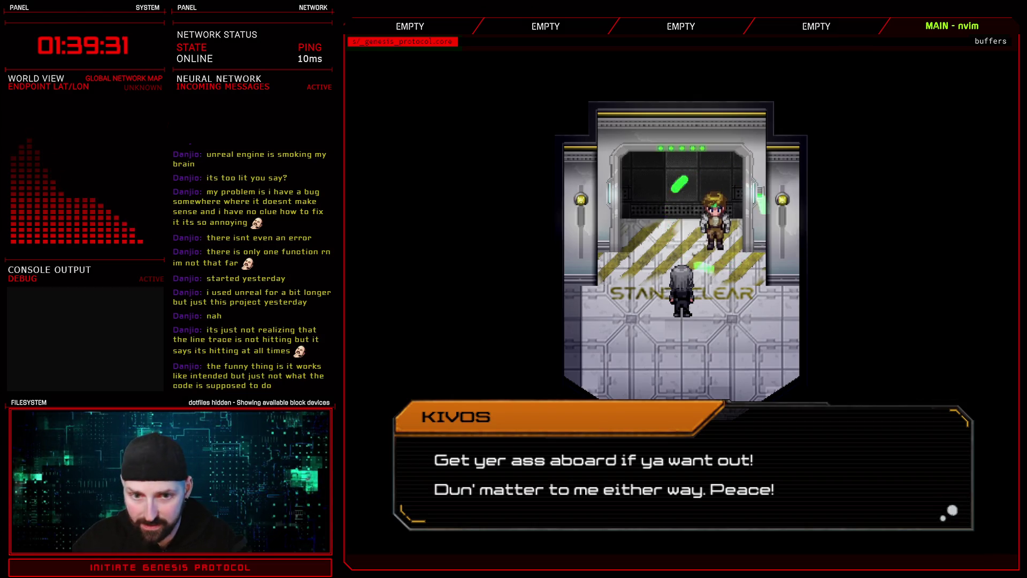
pyautogui.press('space')
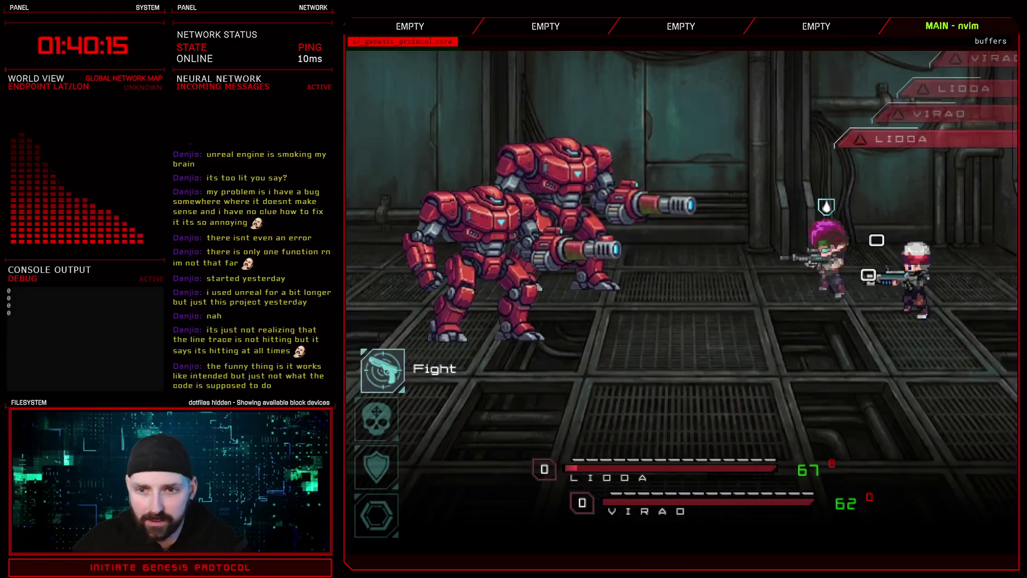
# Choose Fight and fire Burst Fire at the Bloodvector enemy, then back out of the next Burst Fire choice
pyautogui.press('Return')
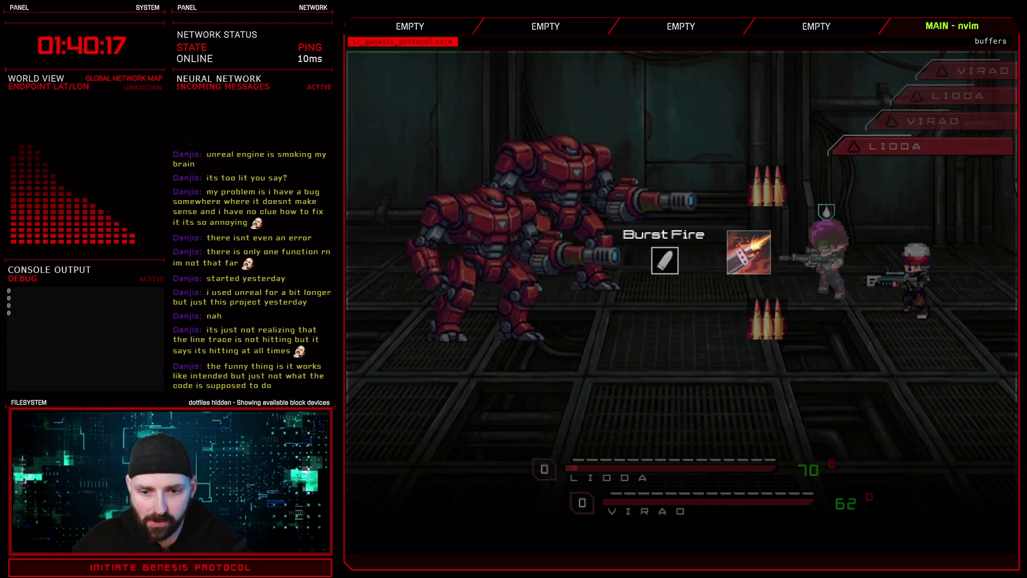
pyautogui.press('Escape')
pyautogui.press('Return')
pyautogui.press('Escape')
pyautogui.press('Return')
pyautogui.press('Return')
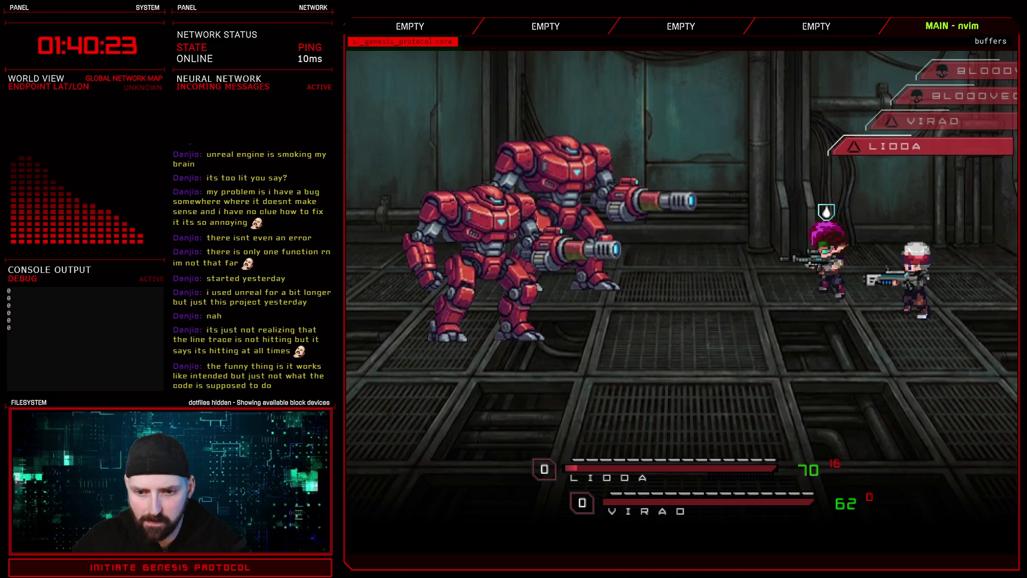
pyautogui.press('Return')
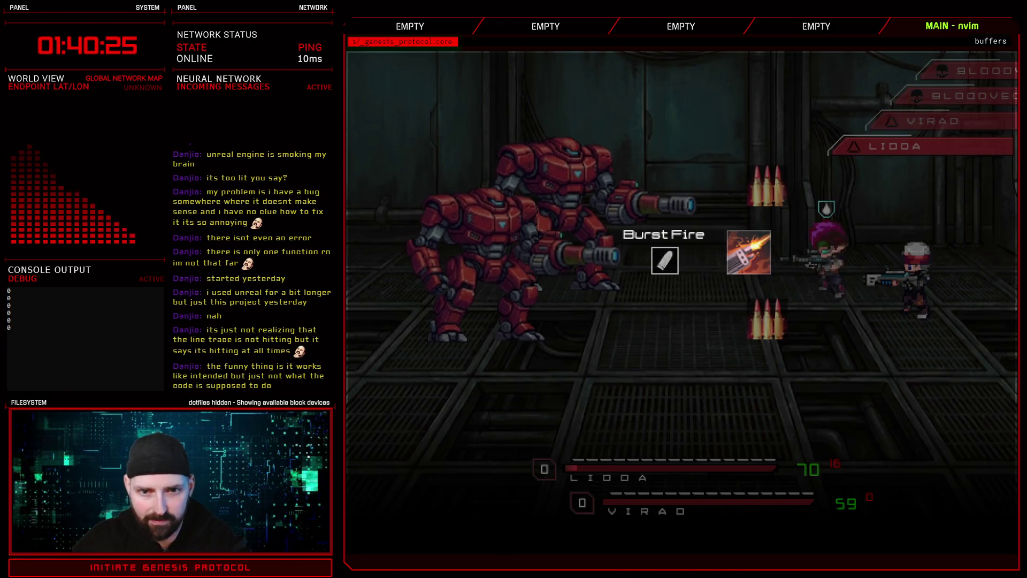
pyautogui.press('Escape')
# Have Lioda and Virao both Defend for the first turns
pyautogui.press('Down')
pyautogui.press('Down')
pyautogui.press('Return')
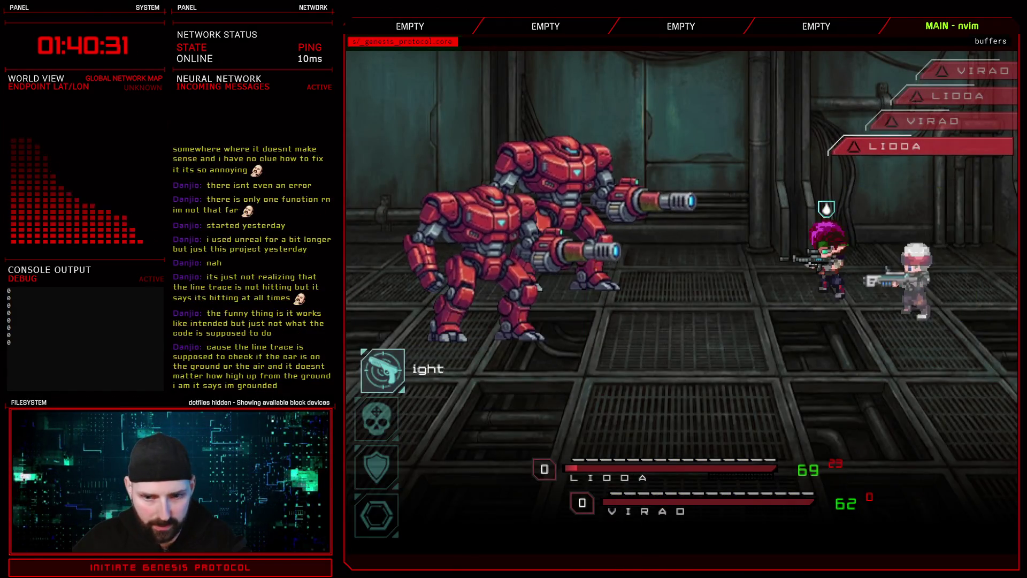
pyautogui.press('Down')
pyautogui.press('Down')
pyautogui.press('Return')
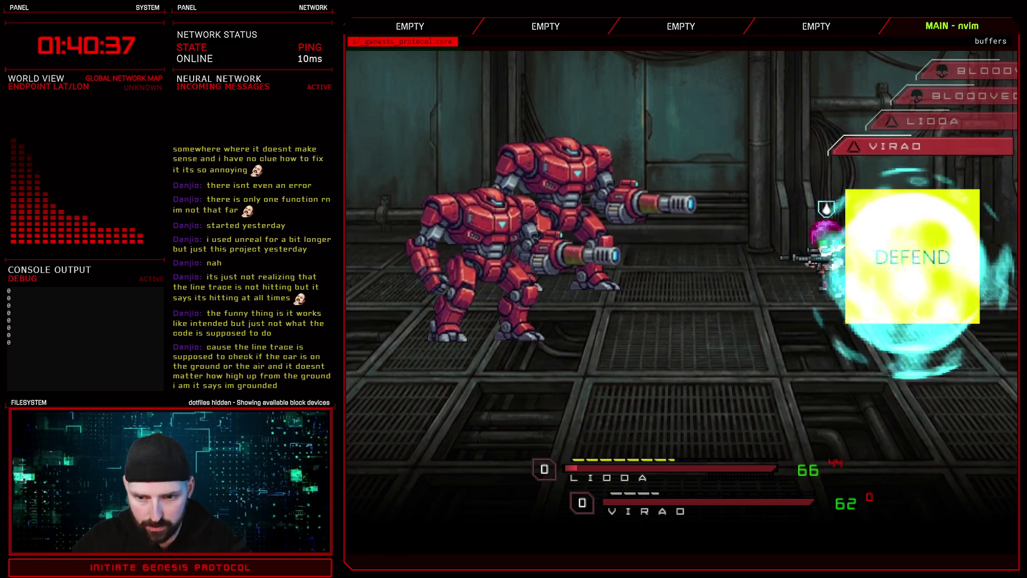
pyautogui.press('Down')
pyautogui.press('Down')
pyautogui.press('Return')
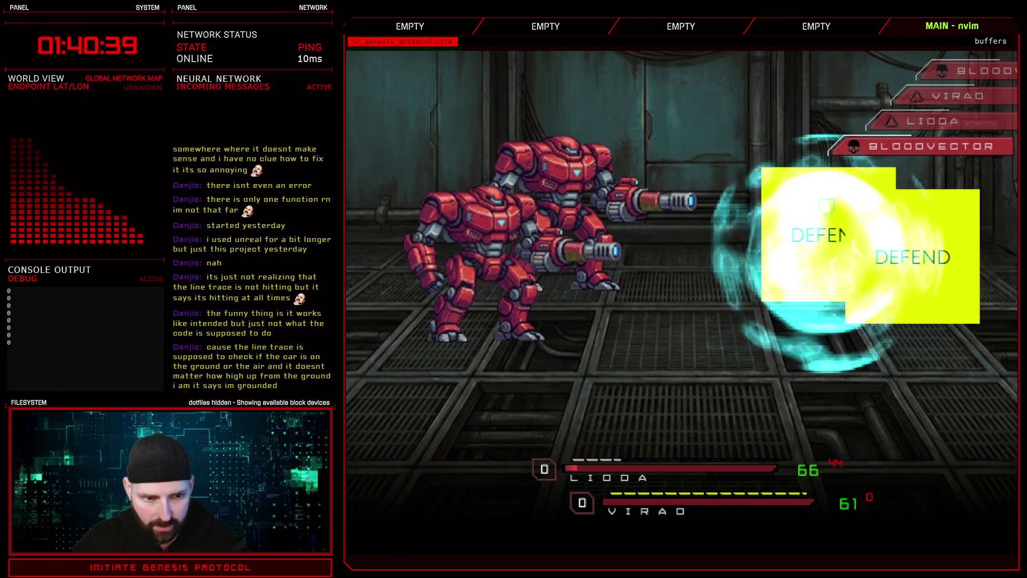
# Keep choosing Defend for both fighters over the following turns
pyautogui.press('Down')
pyautogui.press('Down')
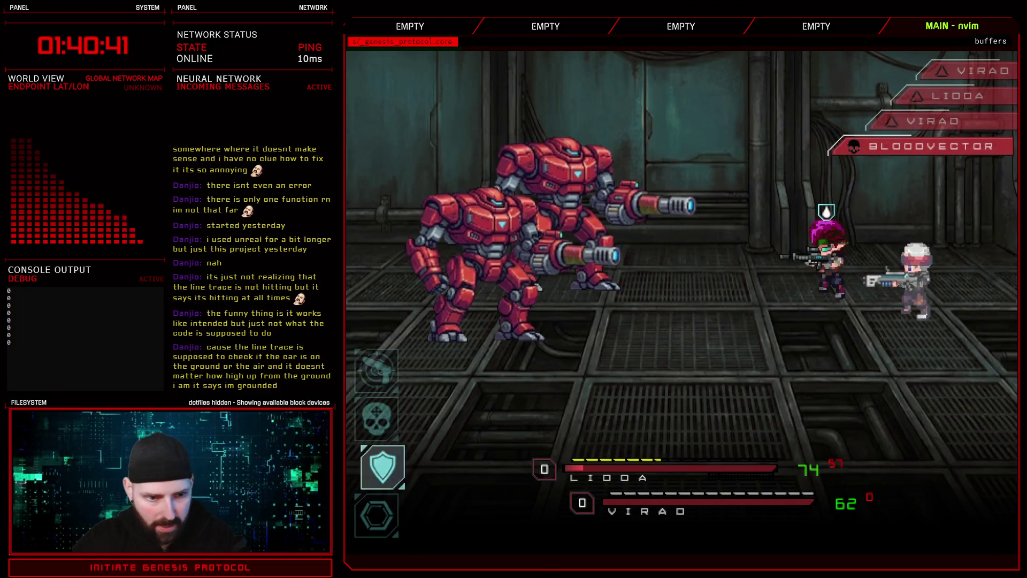
pyautogui.press('Return')
pyautogui.press('Down')
pyautogui.press('Down')
pyautogui.press('Return')
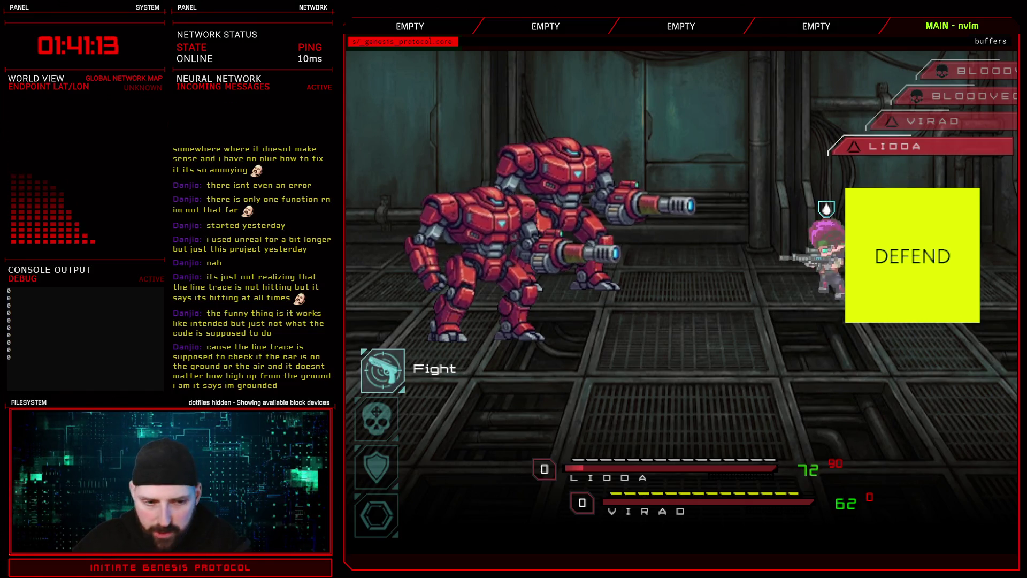
pyautogui.press('Down')
pyautogui.press('Down')
pyautogui.press('Return')
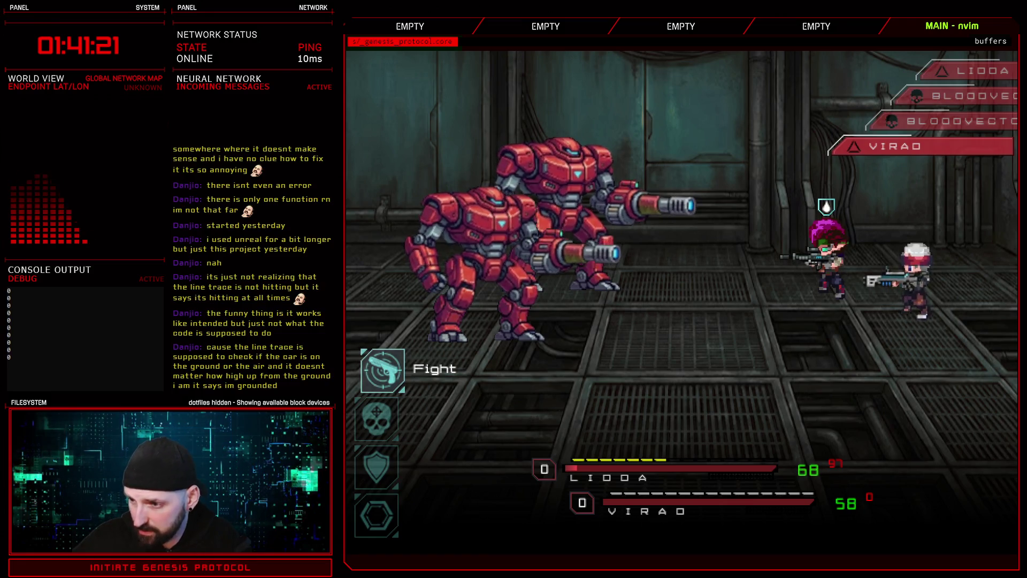
pyautogui.press('Down')
pyautogui.press('Down')
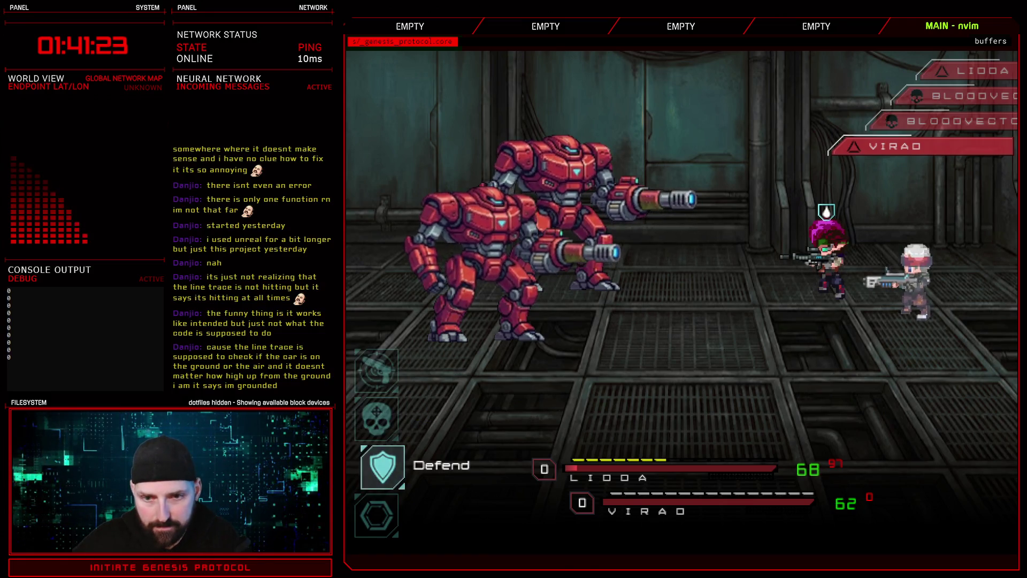
pyautogui.press('Return')
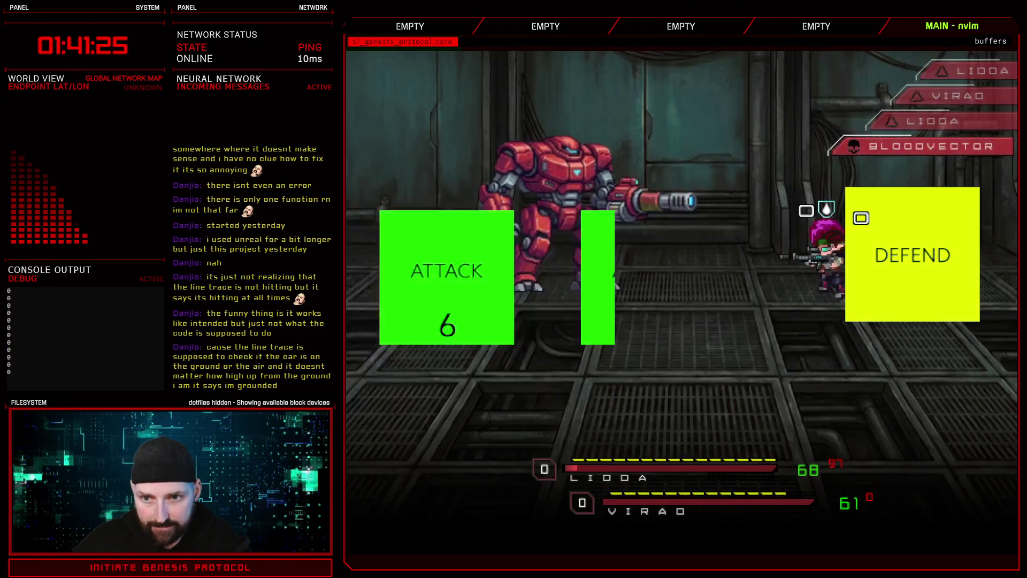
pyautogui.press('Down')
pyautogui.press('Down')
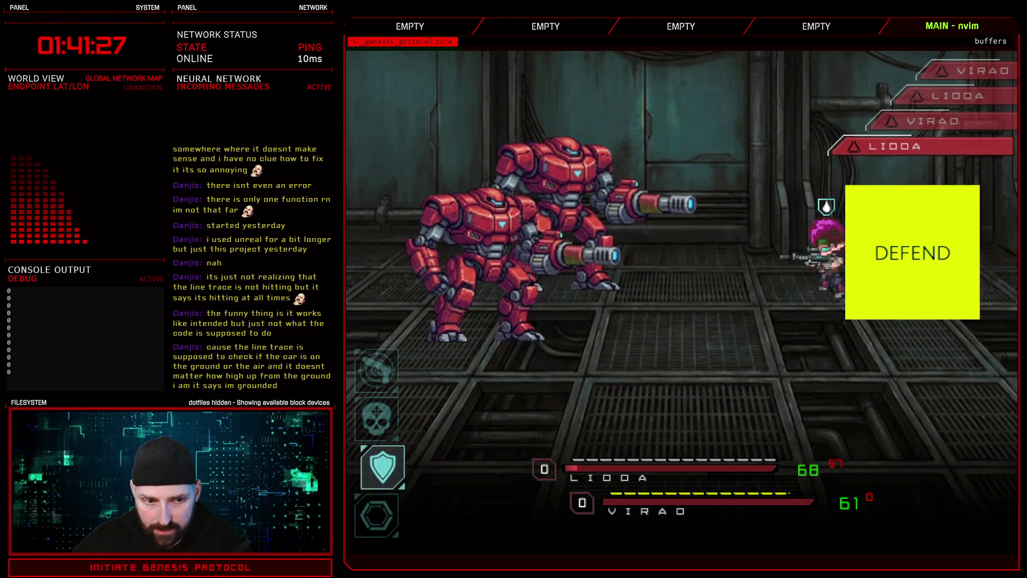
pyautogui.press('Return')
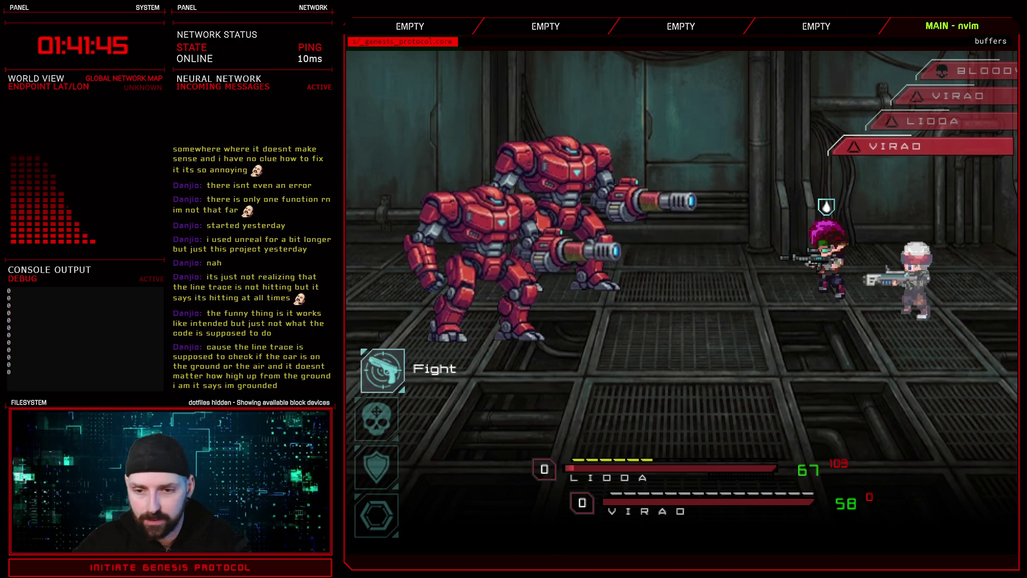
# Defend once more, then select the Lead Shredder skill to aim it
pyautogui.press('Down')
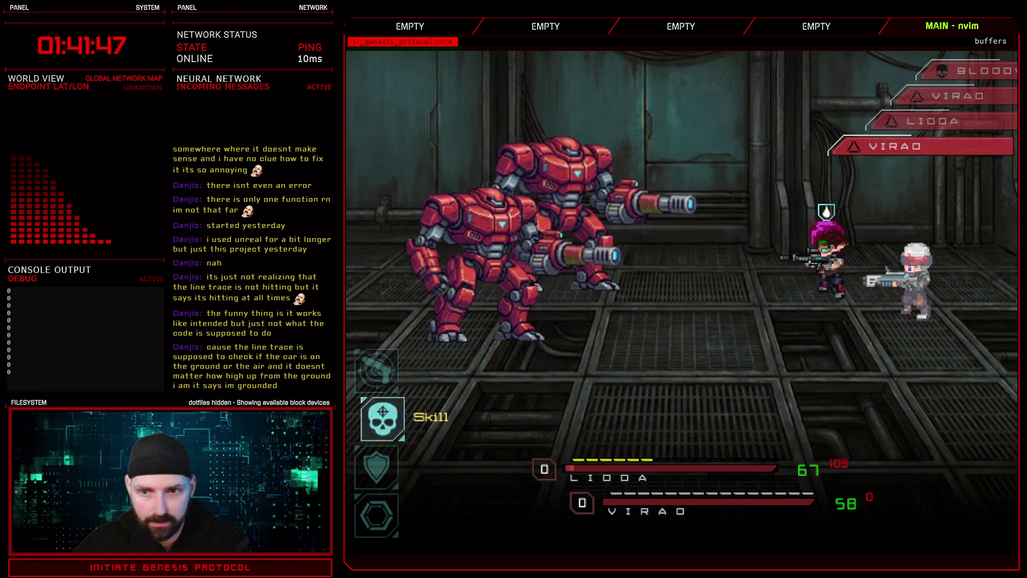
pyautogui.press('Down')
pyautogui.press('Return')
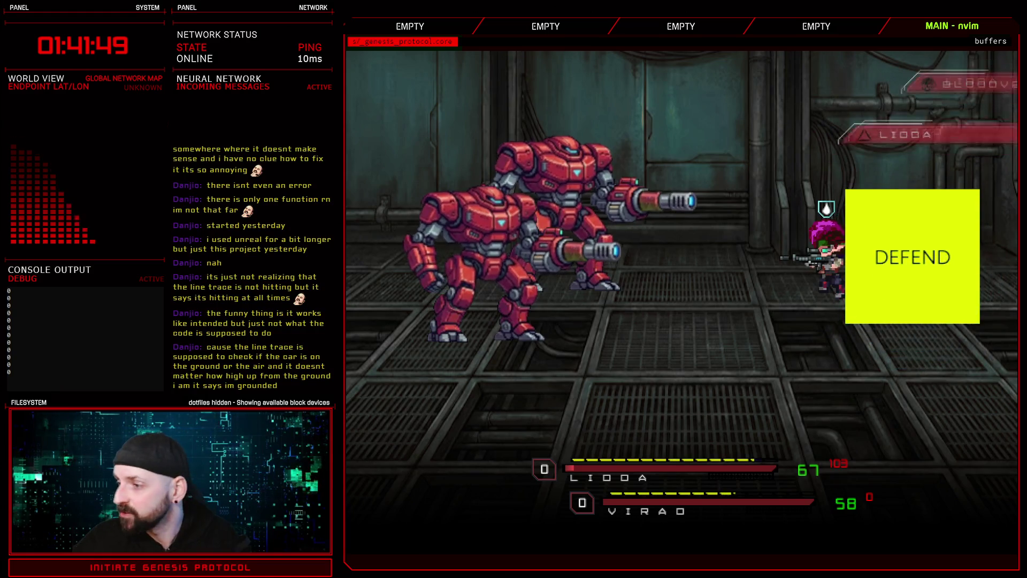
pyautogui.press('Down')
pyautogui.press('Return')
pyautogui.press('Return')
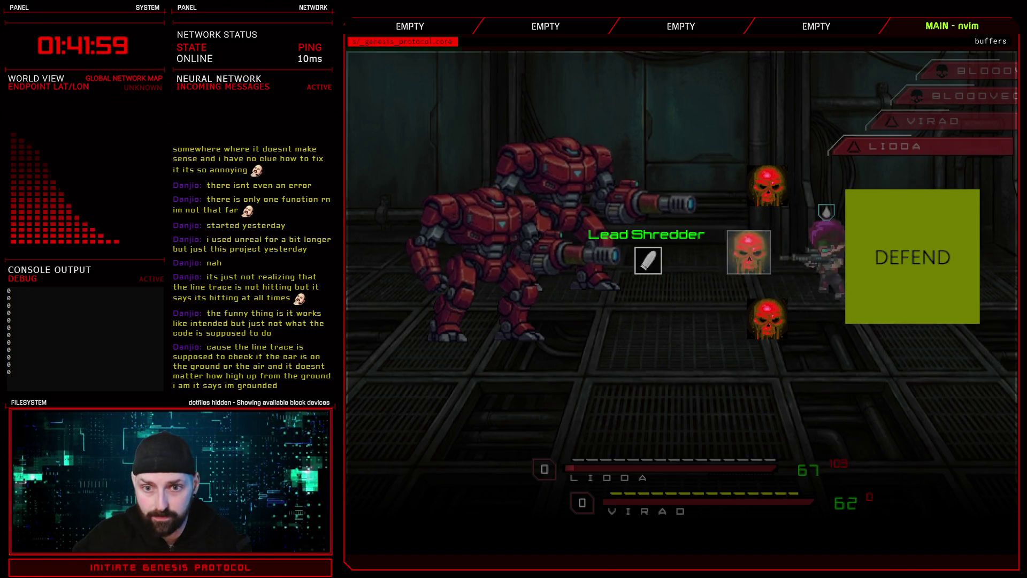
# Cancel the Lead Shredder targeting and browse the Fight and Skill commands
pyautogui.press('Escape')
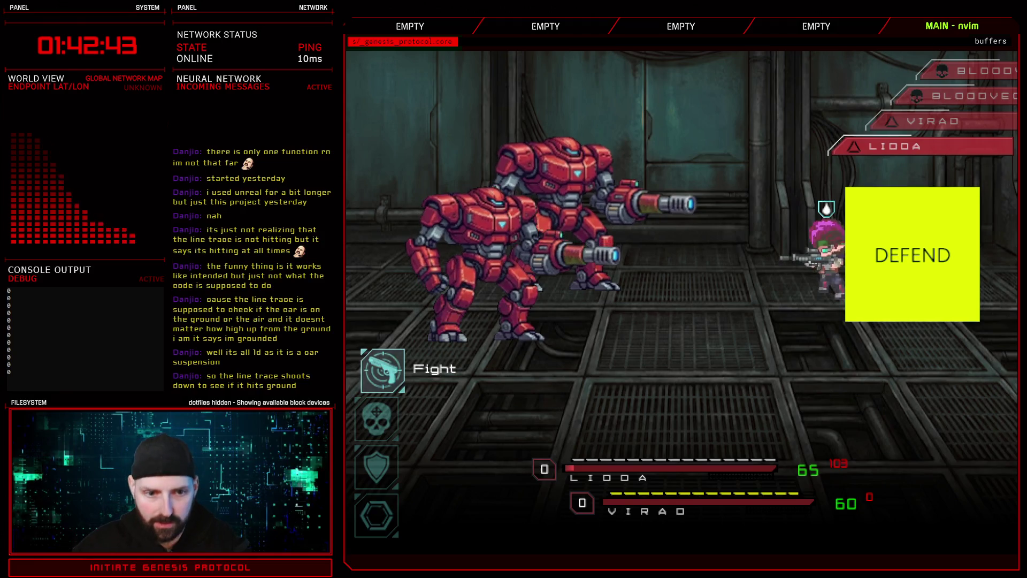
pyautogui.press('Down')
# Attack with the Fight command on the first turn
pyautogui.press('Up')
pyautogui.press('Down')
pyautogui.press('Up')
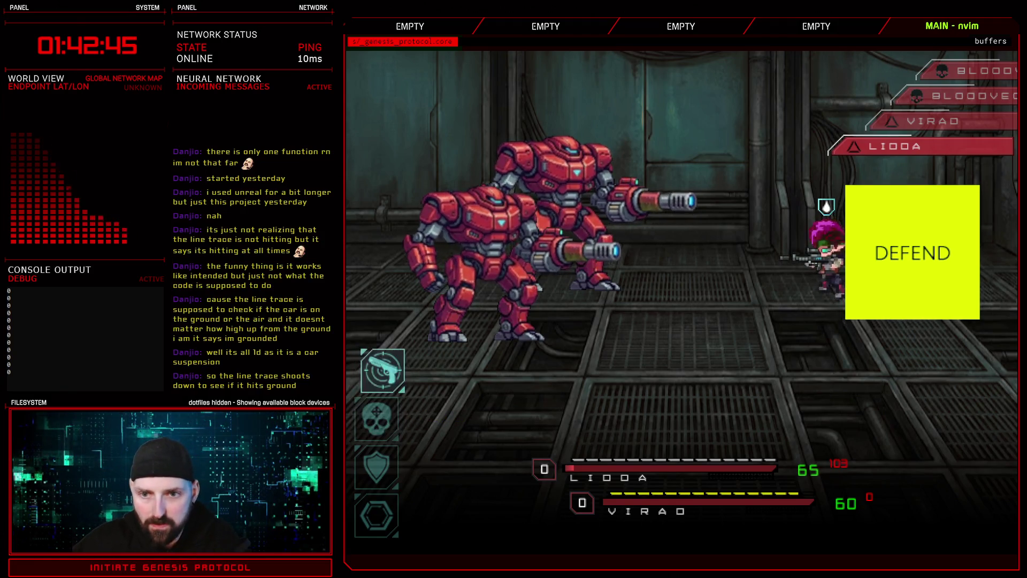
pyautogui.press('Down')
pyautogui.press('Down')
pyautogui.press('Up')
pyautogui.press('Up')
pyautogui.press('Return')
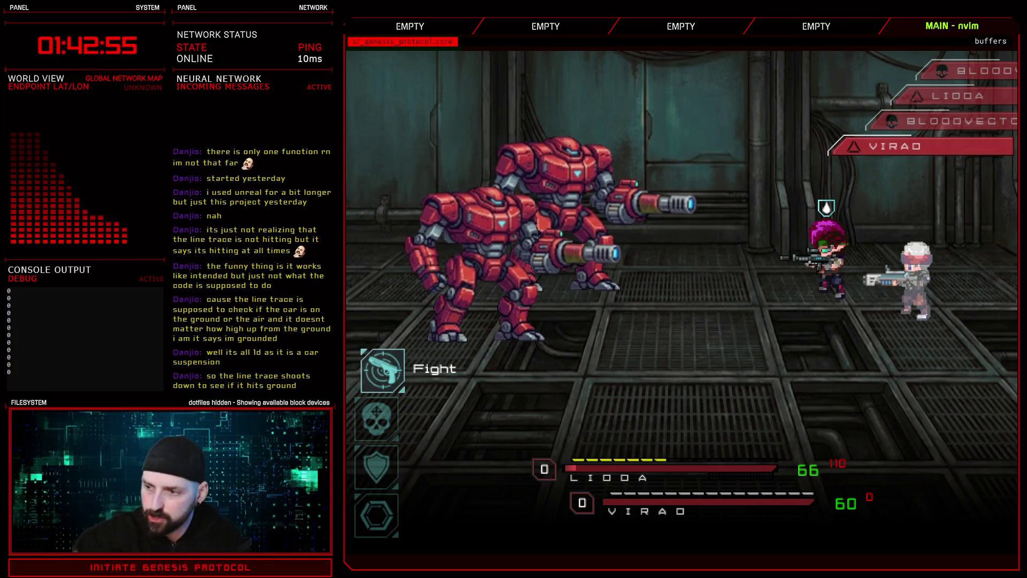
# Have both characters defend for the next two turns
pyautogui.press('Down')
pyautogui.press('Down')
pyautogui.press('Up')
pyautogui.press('Up')
pyautogui.press('Down')
pyautogui.press('Down')
pyautogui.press('Return')
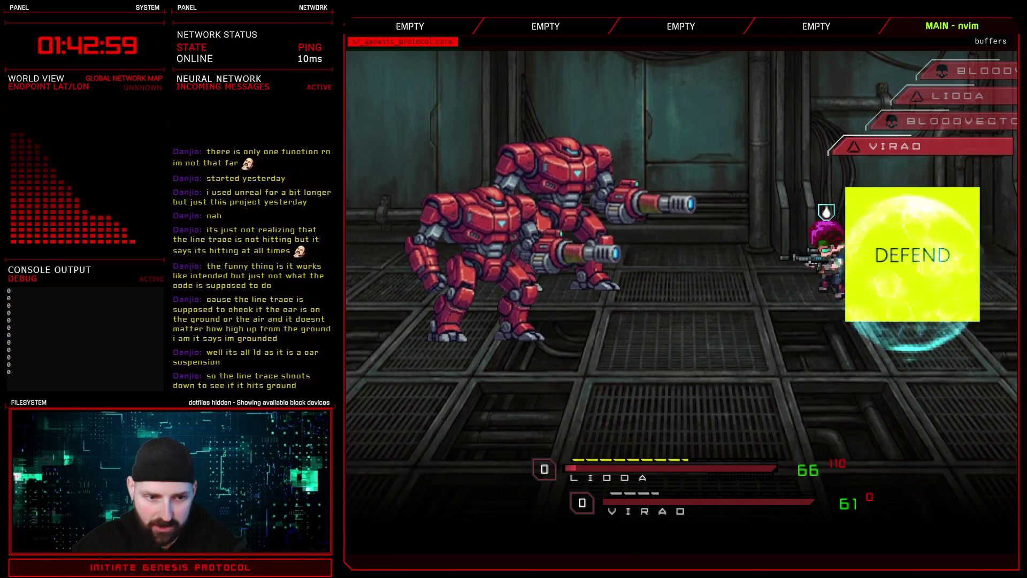
pyautogui.press('Down')
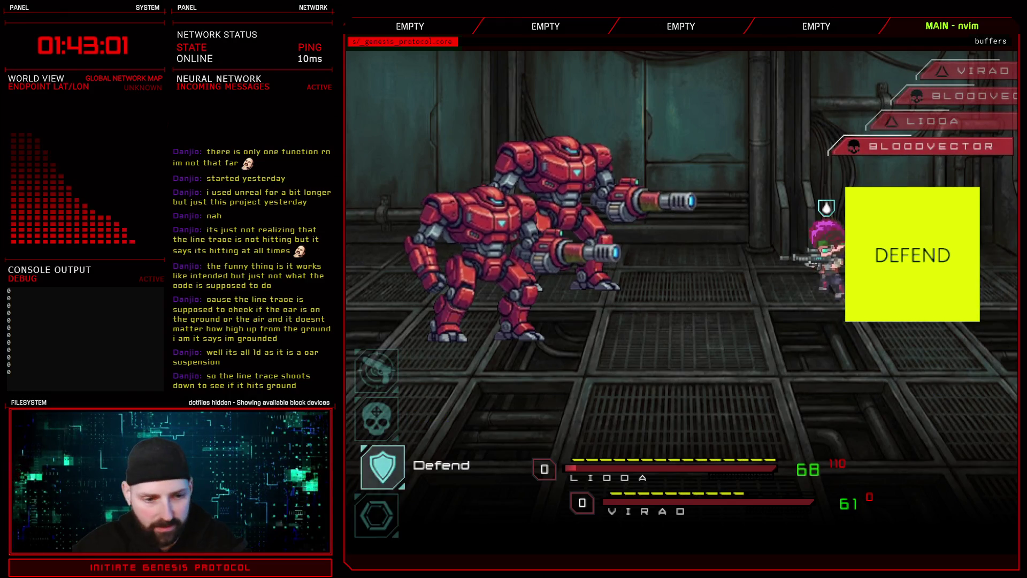
pyautogui.press('Return')
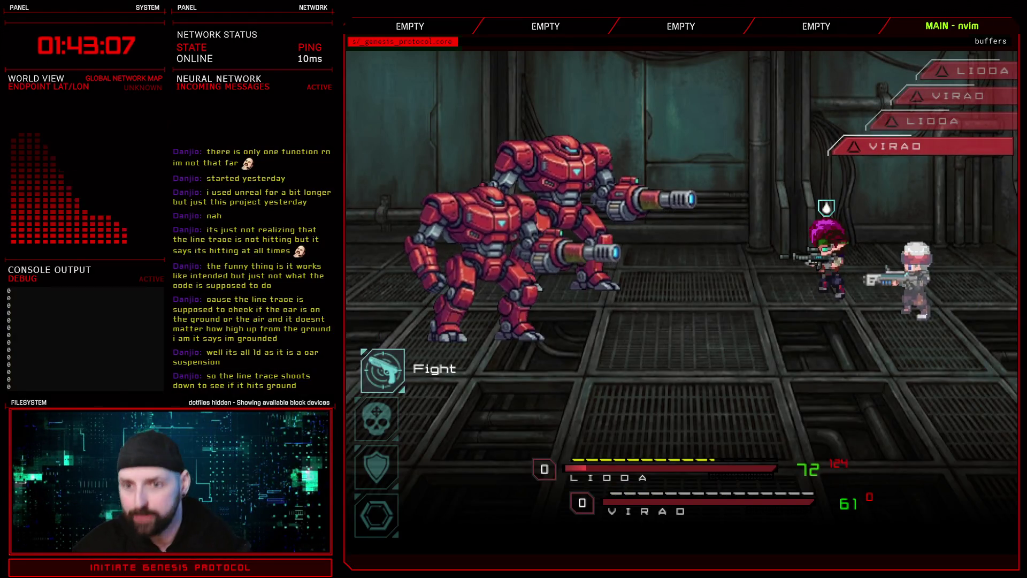
pyautogui.press('Down')
pyautogui.press('Down')
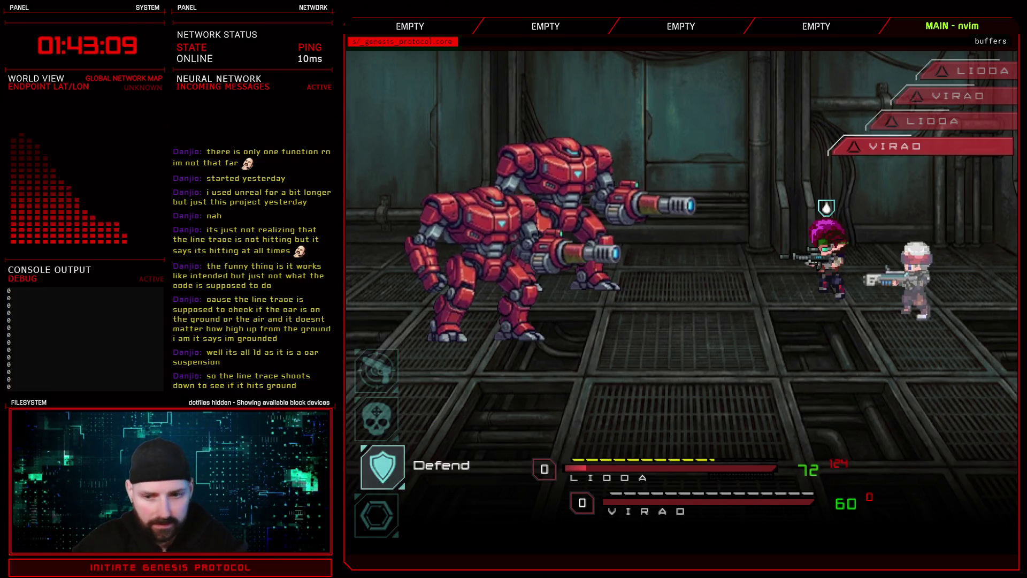
pyautogui.press('Return')
pyautogui.press('Down')
pyautogui.press('Down')
pyautogui.press('Return')
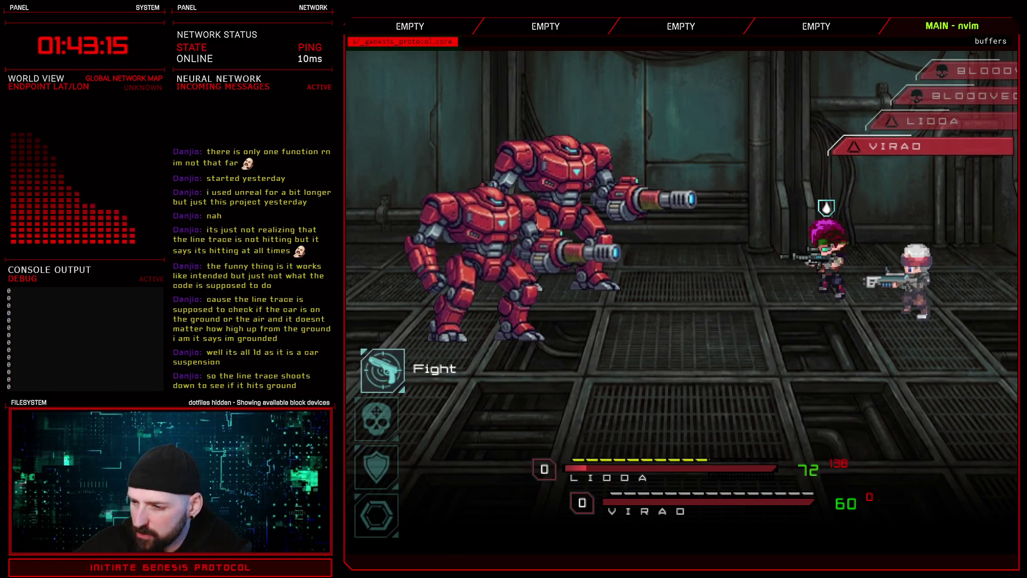
# Keep both characters defending through three more turns
pyautogui.press('Down')
pyautogui.press('Down')
pyautogui.press('Return')
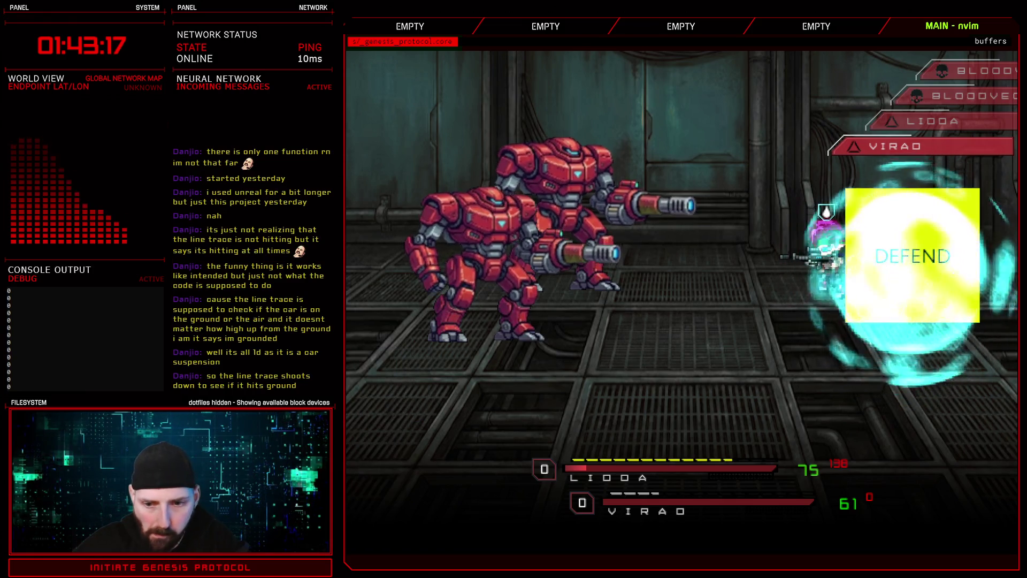
pyautogui.press('Down')
pyautogui.press('Down')
pyautogui.press('Return')
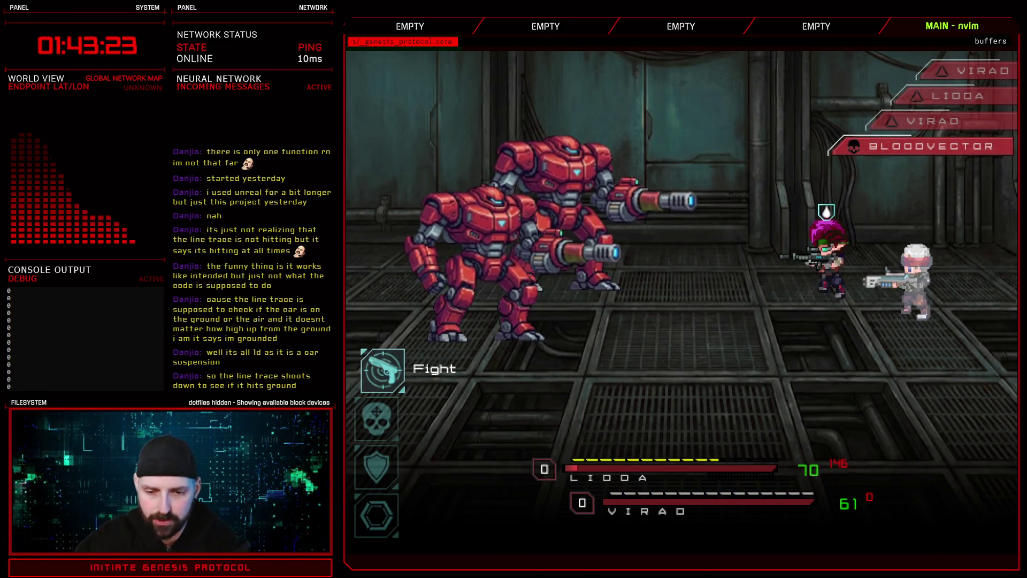
pyautogui.press('Down')
pyautogui.press('Down')
pyautogui.press('Return')
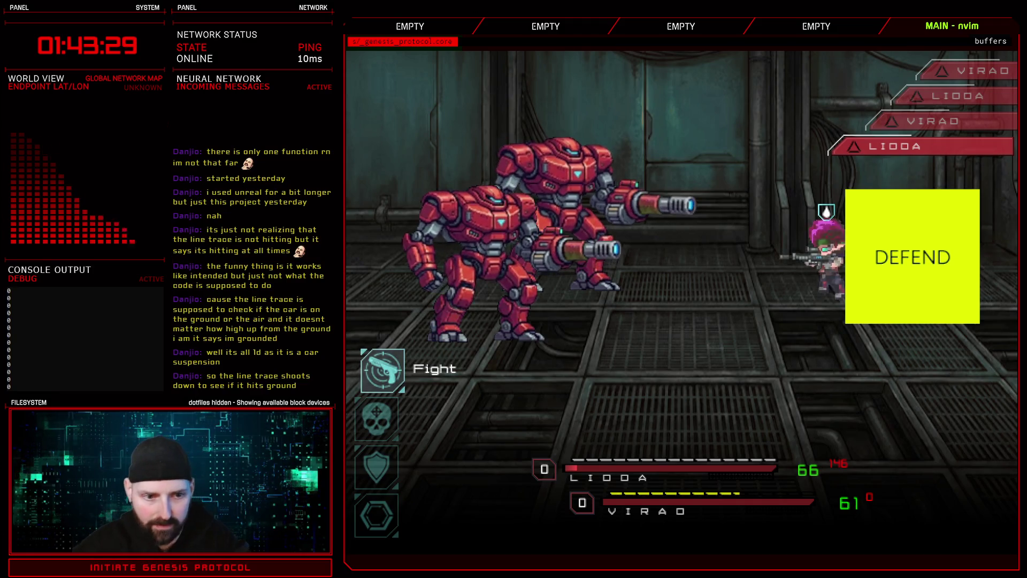
pyautogui.press('Down')
pyautogui.press('Down')
pyautogui.press('Return')
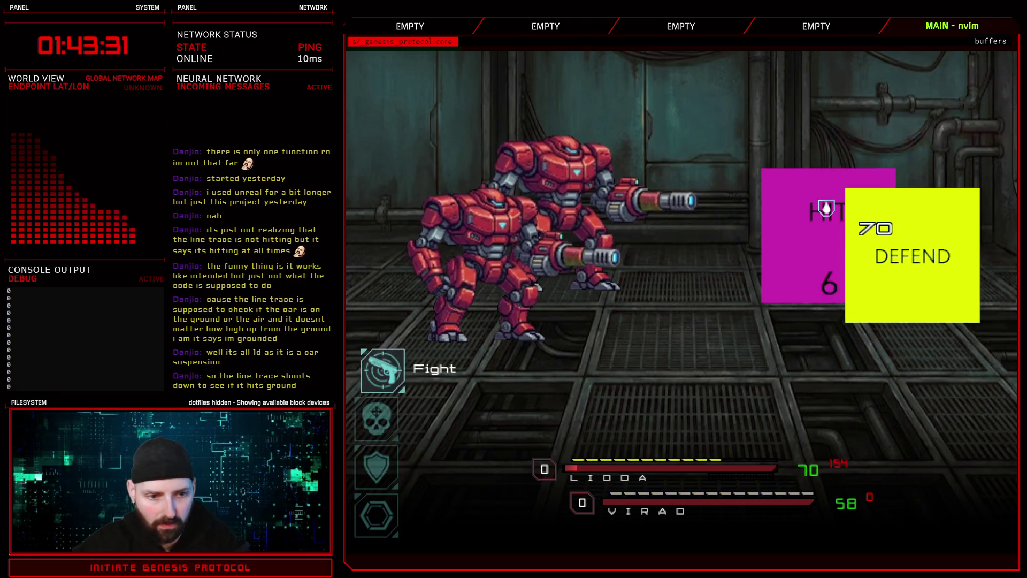
pyautogui.press('Down')
pyautogui.press('Down')
pyautogui.press('Return')
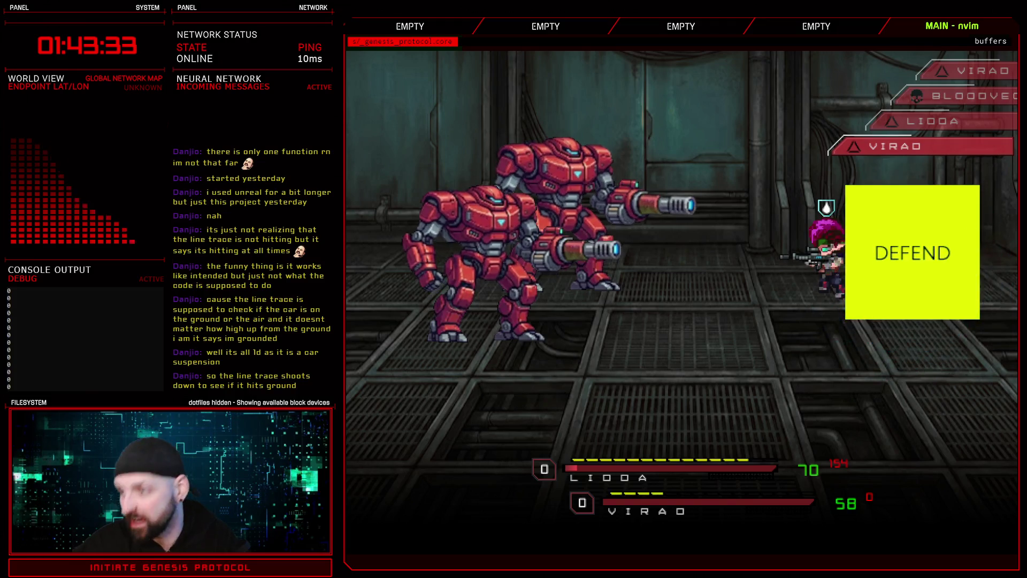
pyautogui.press('Down')
pyautogui.press('Down')
pyautogui.press('Return')
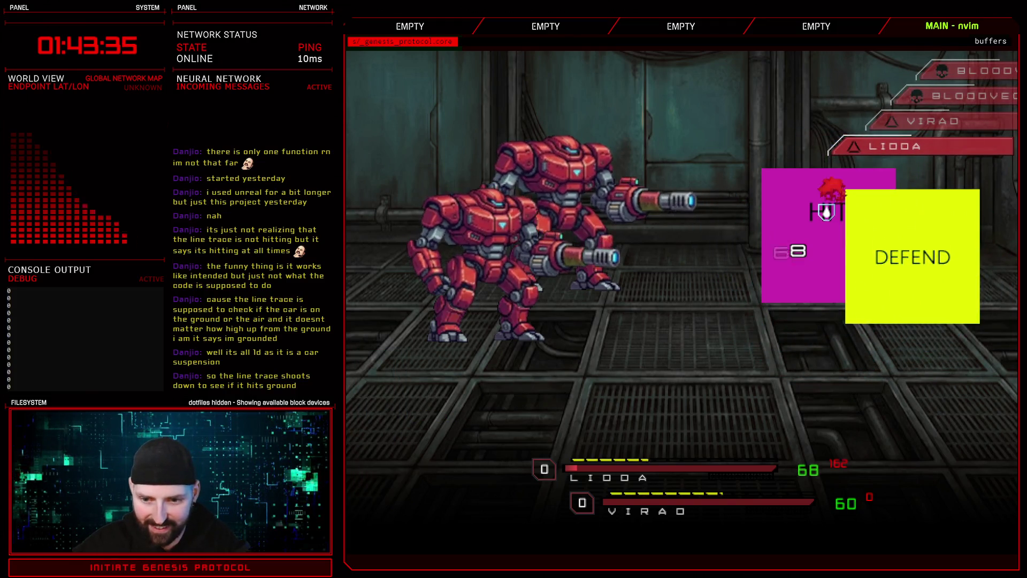
# Defend once more, then bring up the Debug Main Menu with F9
pyautogui.press('Down')
pyautogui.press('Down')
pyautogui.press('Up')
pyautogui.press('Up')
pyautogui.press('Down')
pyautogui.press('Down')
pyautogui.press('Return')
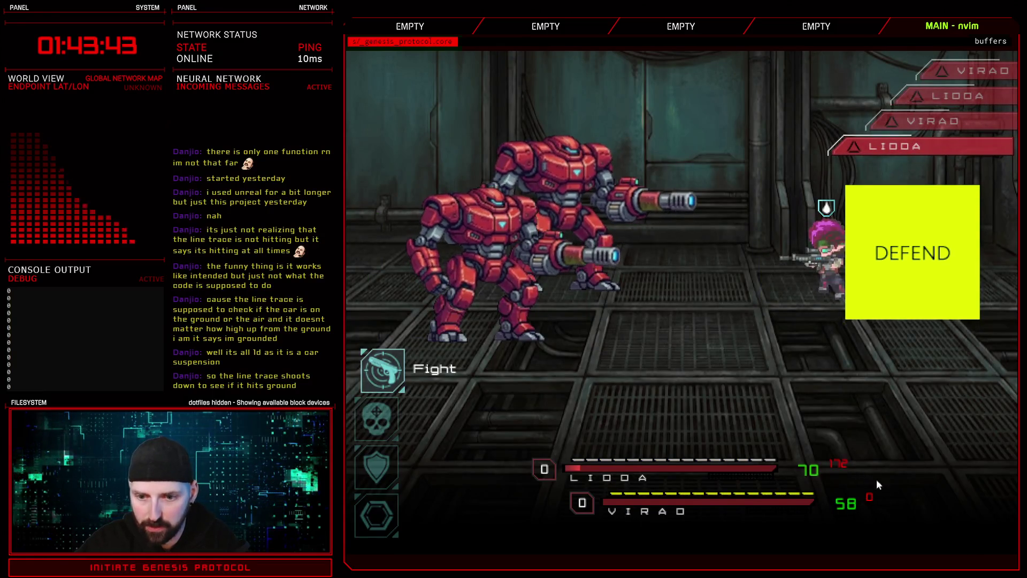
pyautogui.press('Down')
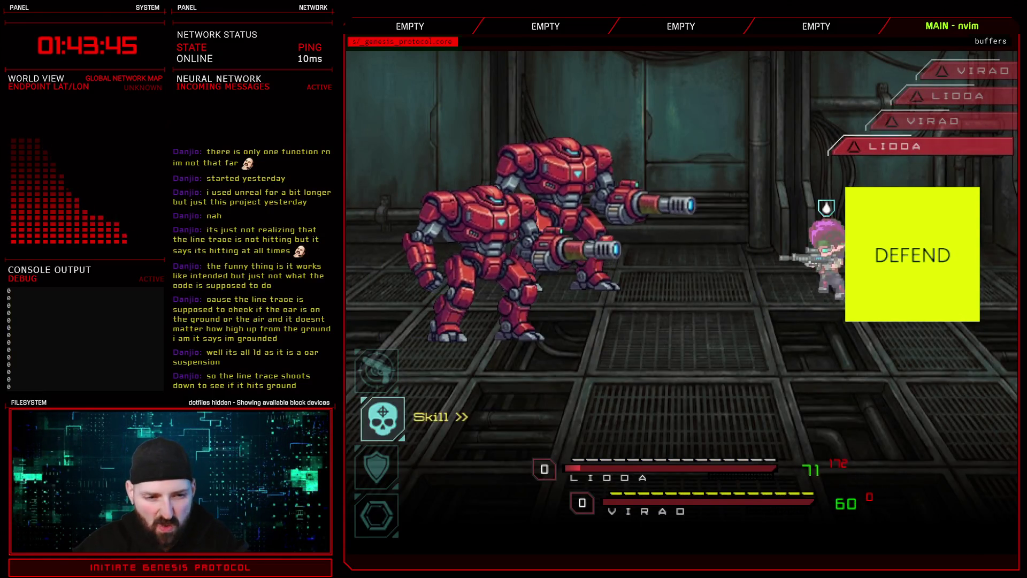
pyautogui.press('Down')
pyautogui.press('Down')
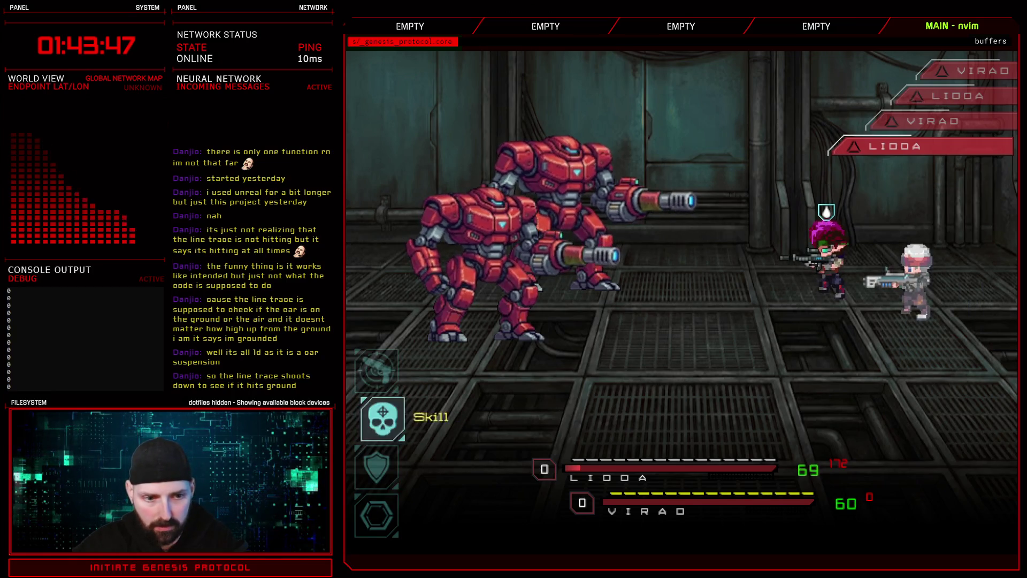
pyautogui.press('Down')
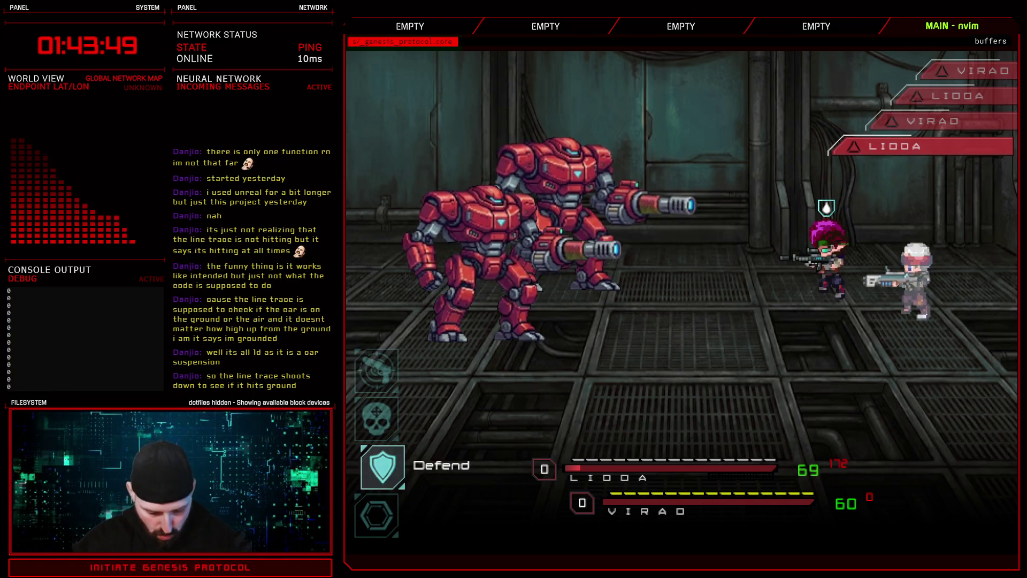
pyautogui.press('F9')
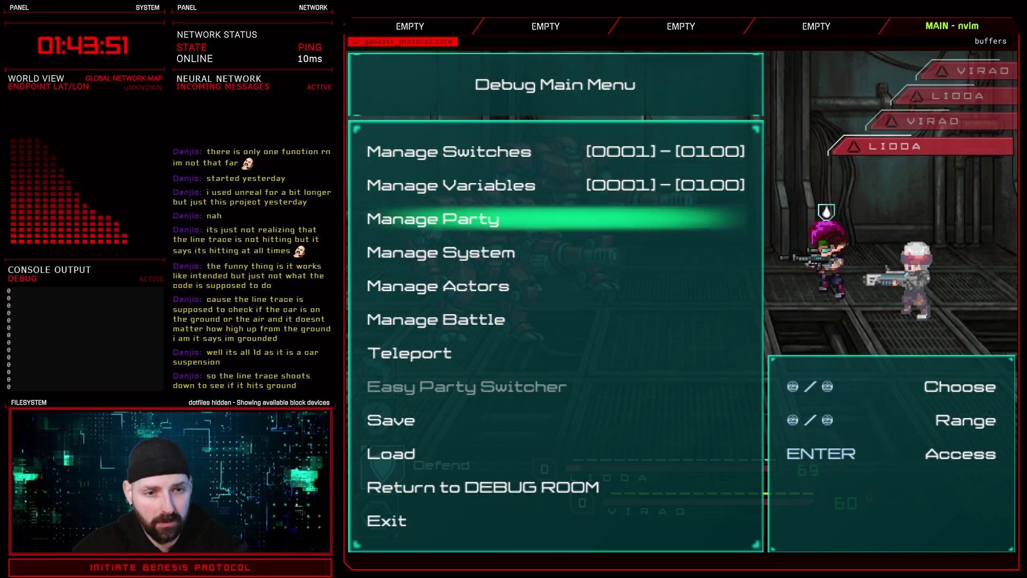
# In the debug Manage Party > Items list, raise Cranq to 13 and close the menus
pyautogui.press('Up')
pyautogui.press('Up')
pyautogui.press('Return')
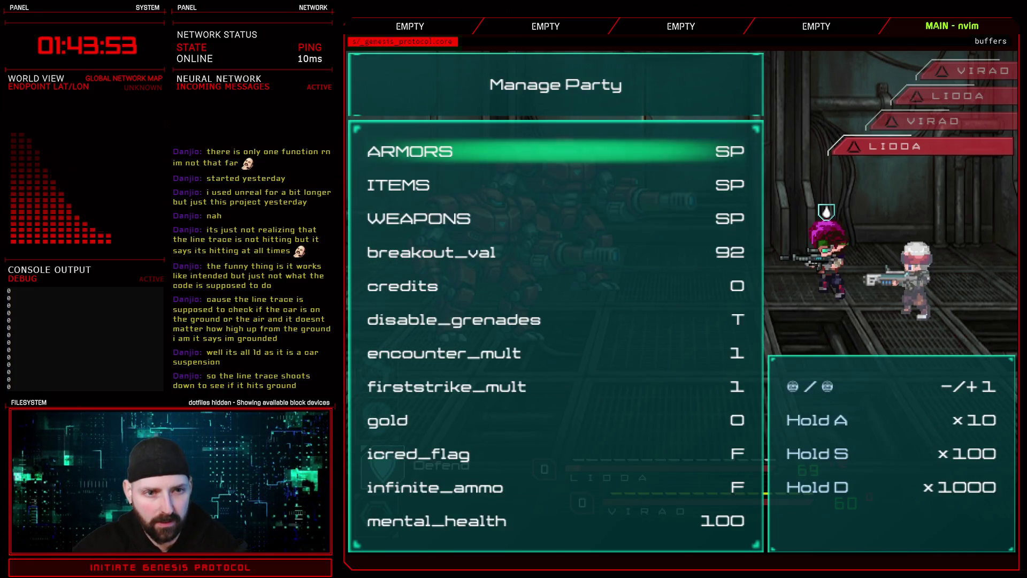
pyautogui.press('Return')
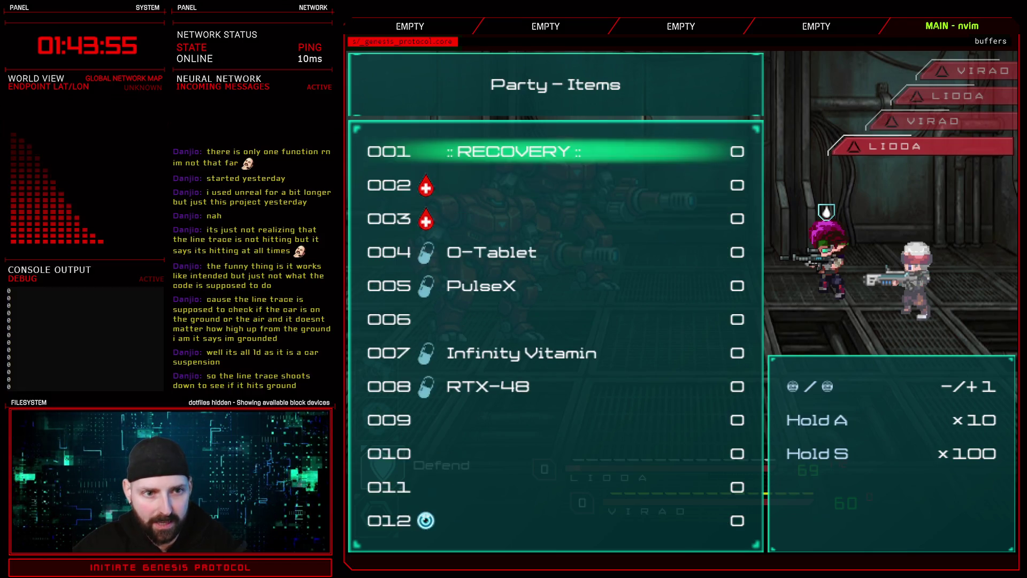
pyautogui.press('Down')
pyautogui.press('Down')
pyautogui.press('Down')
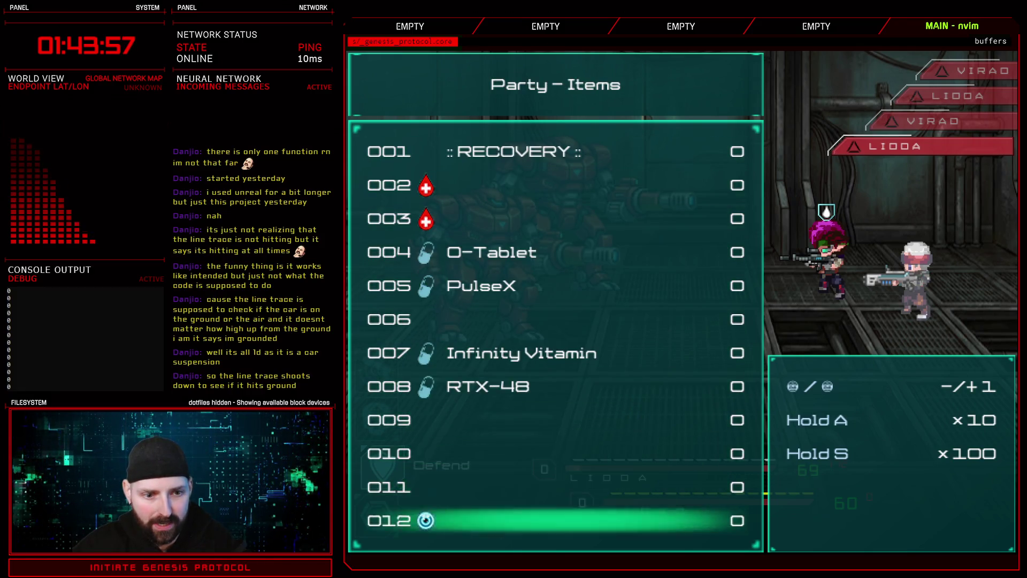
pyautogui.press('Up')
pyautogui.press('Up')
pyautogui.press('Up')
pyautogui.press('Up')
pyautogui.press('Up')
pyautogui.press('Right')
pyautogui.press('Right')
pyautogui.press('Right')
pyautogui.press('Right')
pyautogui.press('Right')
pyautogui.press('Right')
pyautogui.press('Escape')
pyautogui.press('Escape')
pyautogui.press('Escape')
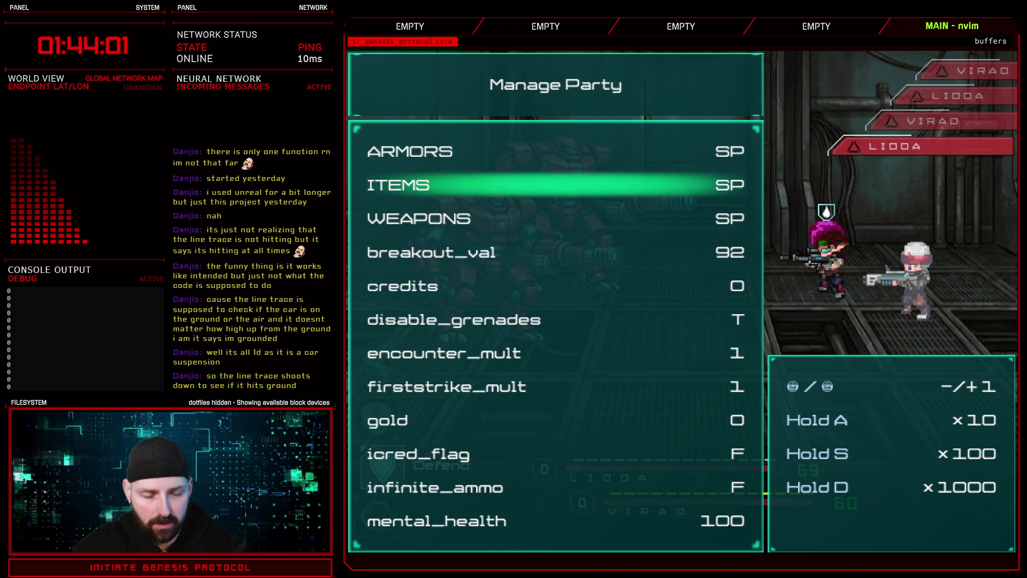
pyautogui.press('Down')
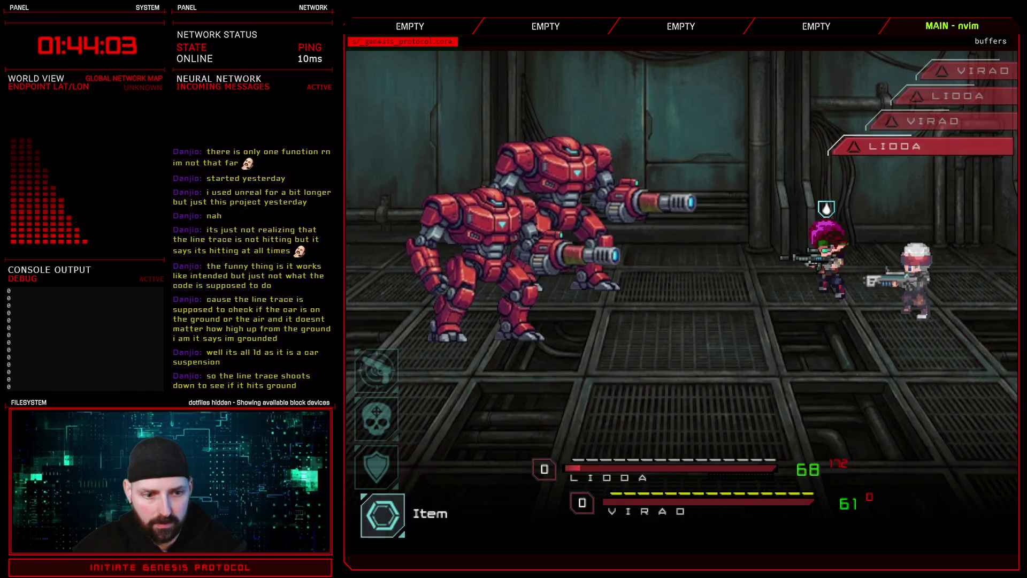
# Check the Cranq item choice, let the enemy turn play out, then defend
pyautogui.press('Return')
pyautogui.press('Escape')
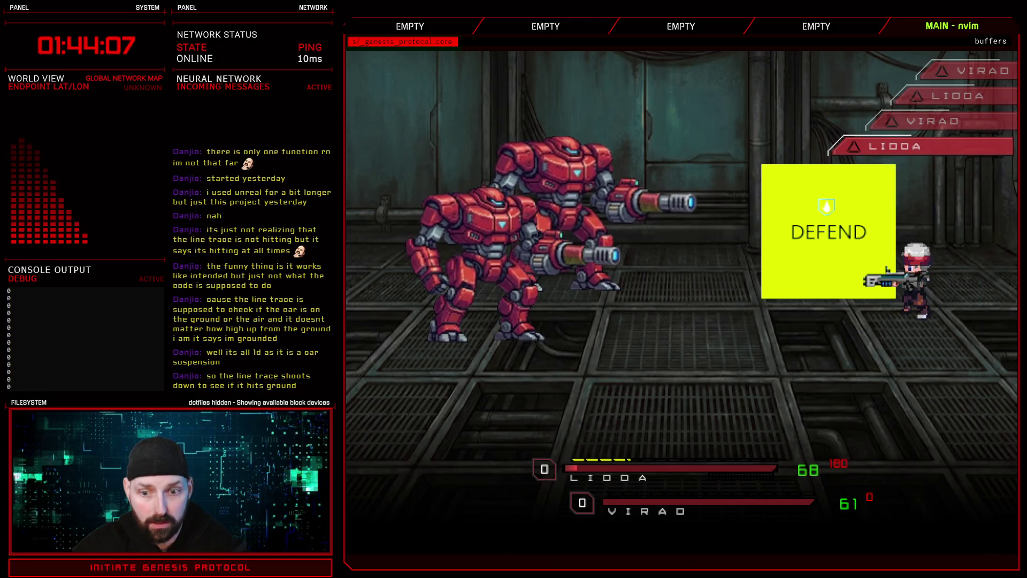
pyautogui.press('Return')
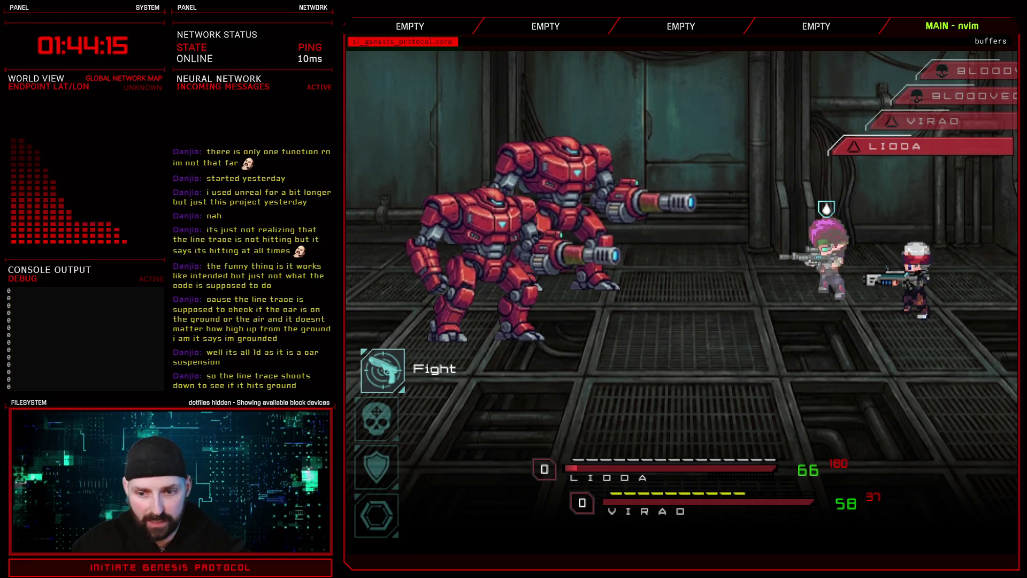
pyautogui.press('Down')
pyautogui.press('Down')
pyautogui.press('Down')
pyautogui.press('Up')
pyautogui.press('Up')
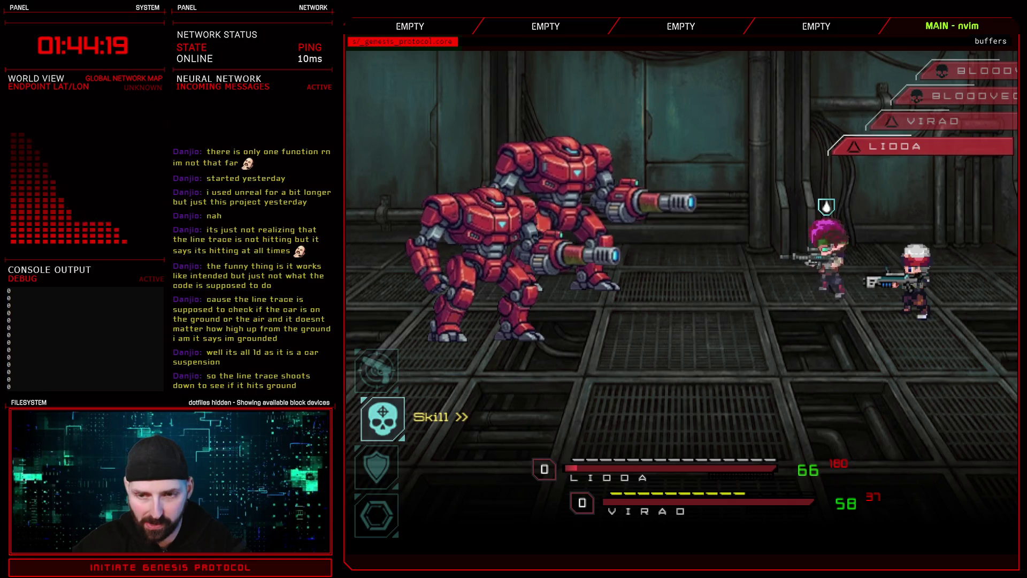
pyautogui.press('Down')
pyautogui.press('Return')
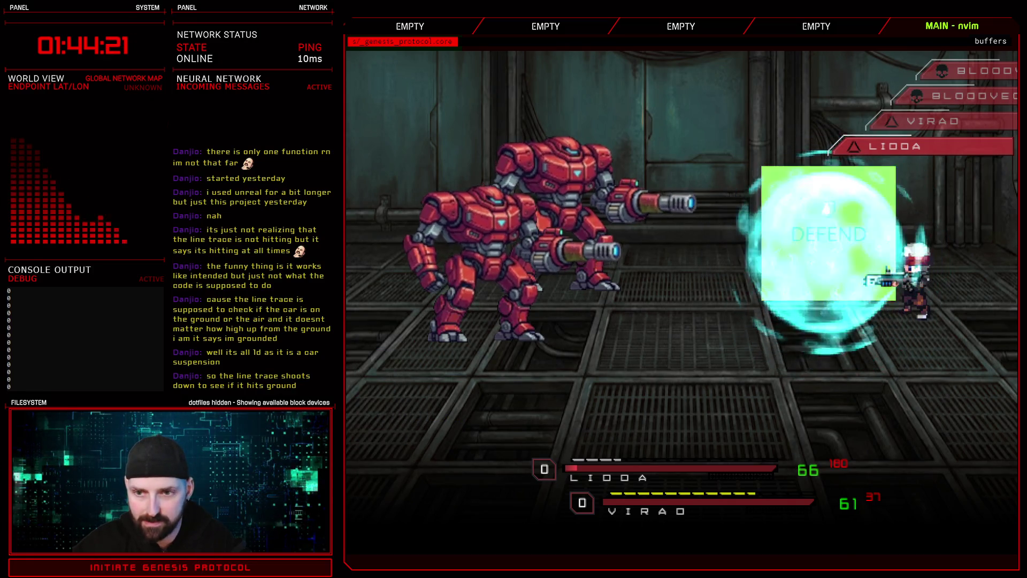
# Use an item on a target, defend with the pink-haired fighter, and use Cranq with the second
pyautogui.press('Down')
pyautogui.press('Down')
pyautogui.press('Down')
pyautogui.press('Return')
pyautogui.press('Return')
pyautogui.press('Return')
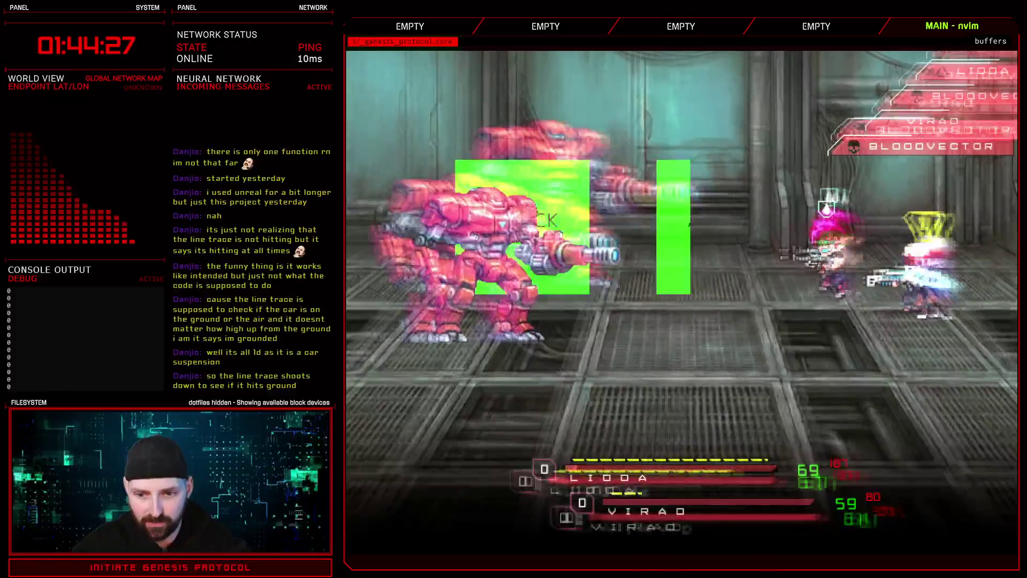
pyautogui.press('Down')
pyautogui.press('Down')
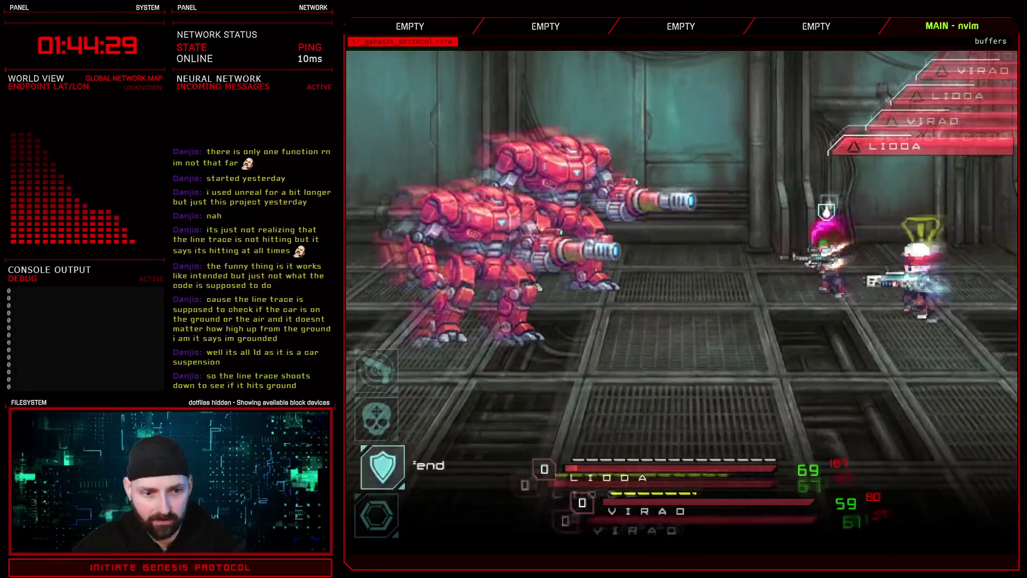
pyautogui.press('Down')
pyautogui.press('Up')
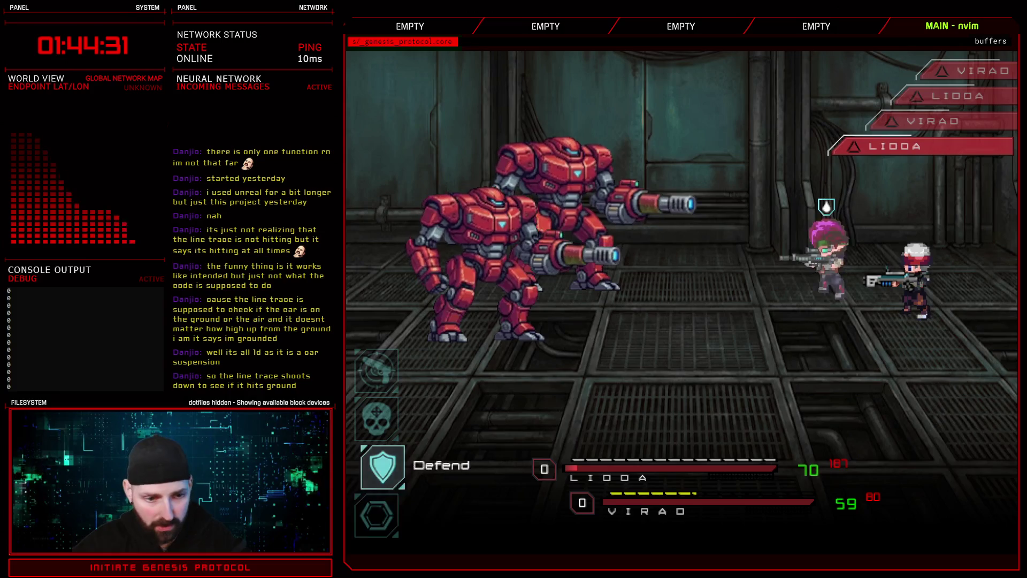
pyautogui.press('Return')
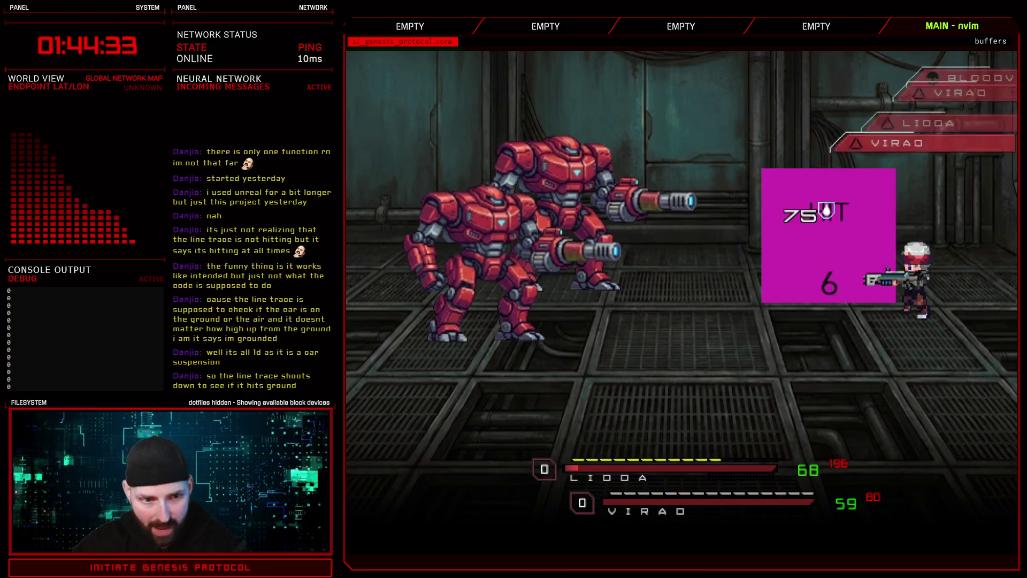
pyautogui.press('Return')
pyautogui.press('Return')
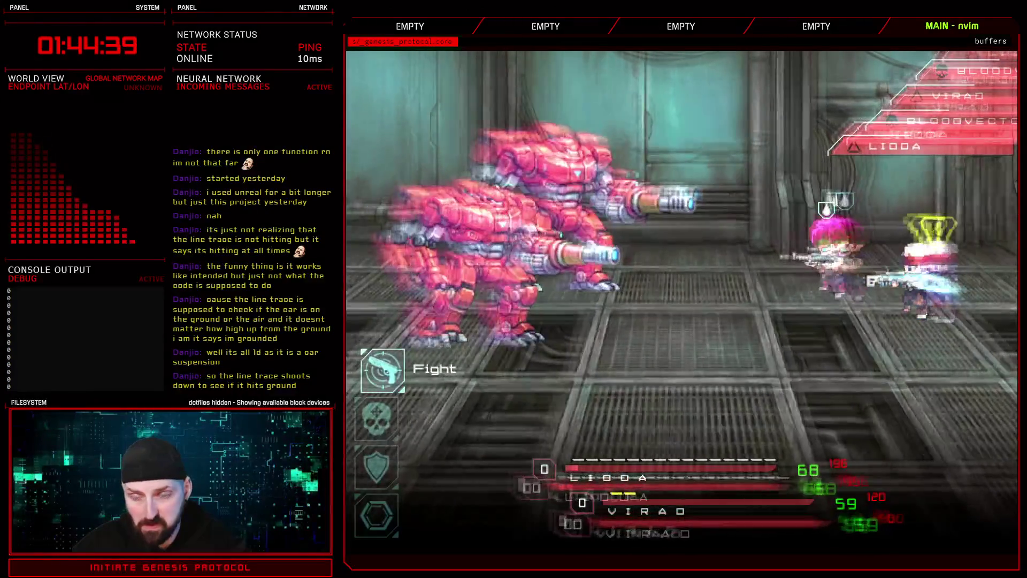
# Attack Bloodvector, then unleash the Lockshot ice Rage skill
pyautogui.press('Down')
pyautogui.press('Down')
pyautogui.press('Up')
pyautogui.press('Up')
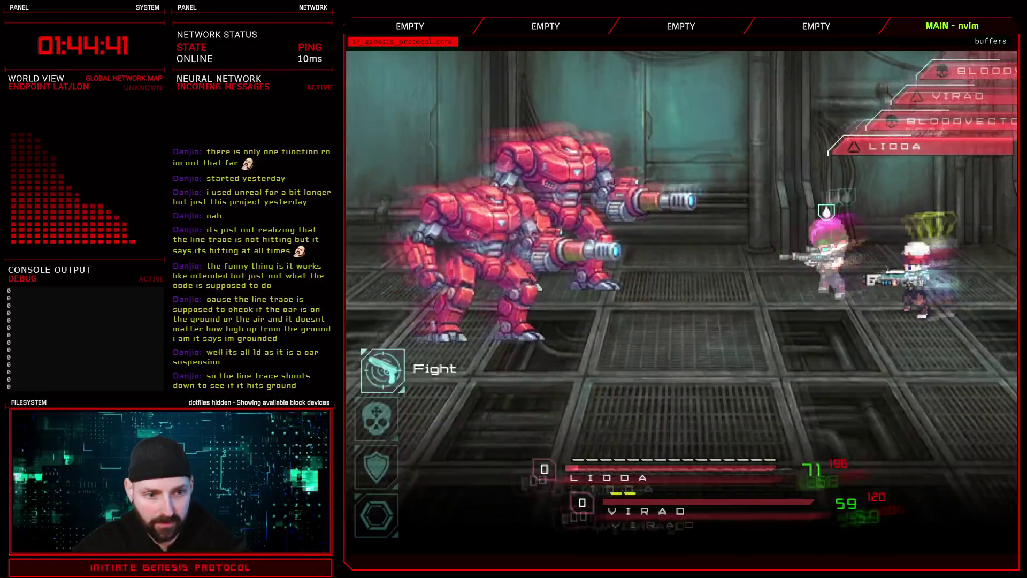
pyautogui.press('Return')
pyautogui.press('Return')
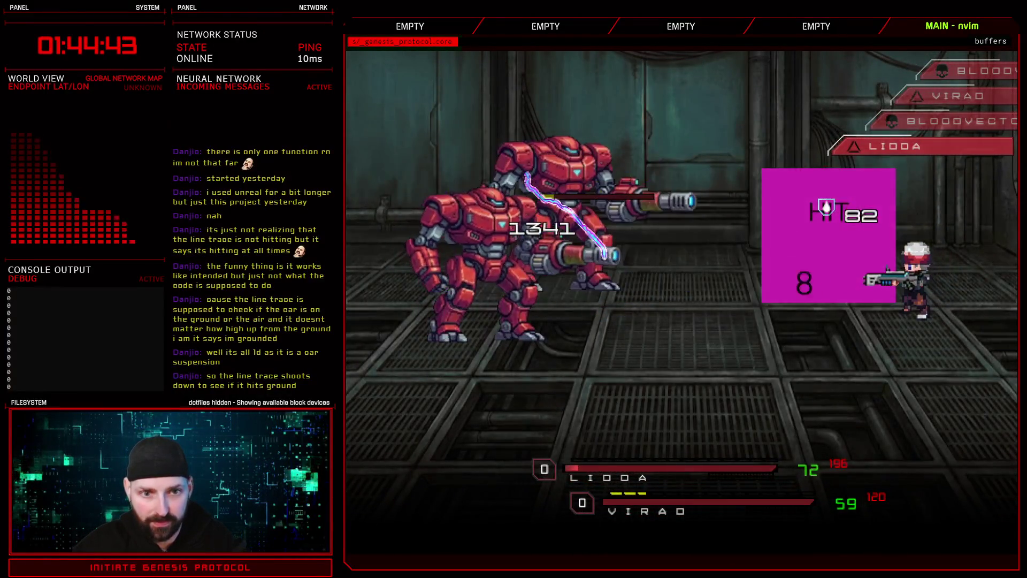
pyautogui.press('Down')
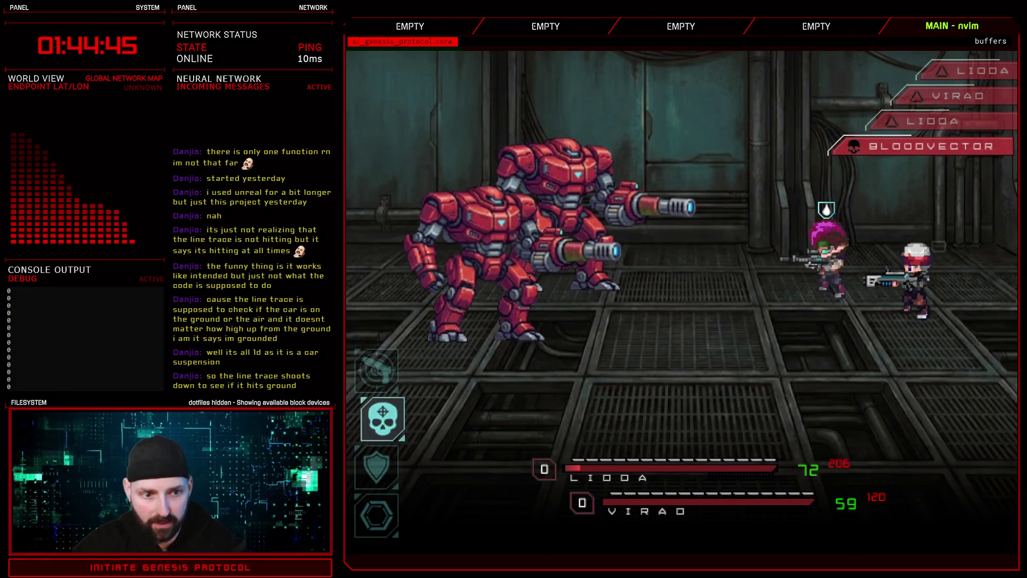
pyautogui.press('Return')
pyautogui.press('Escape')
pyautogui.press('Down')
pyautogui.press('Down')
pyautogui.press('Up')
pyautogui.press('Up')
pyautogui.press('Down')
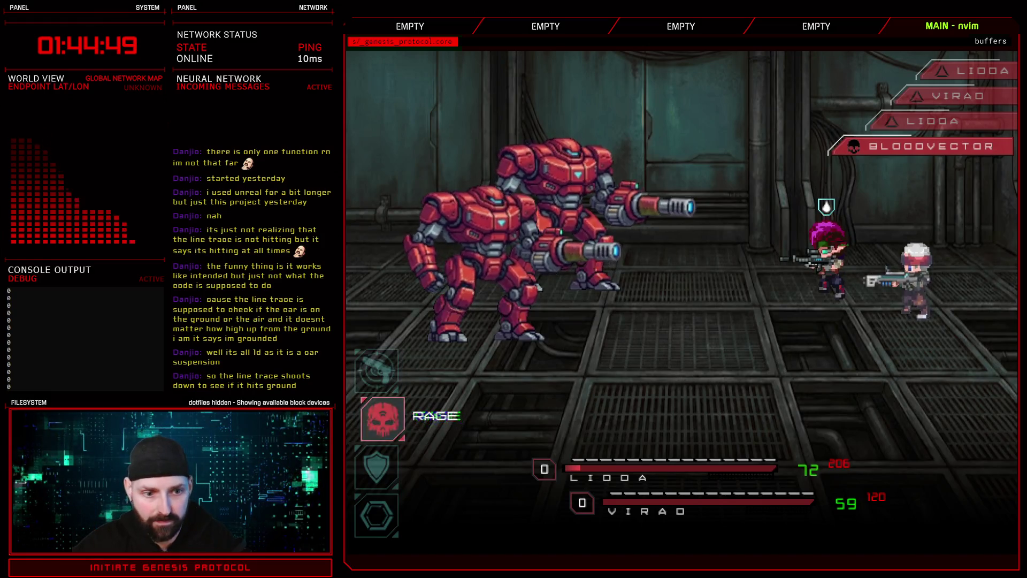
pyautogui.press('Return')
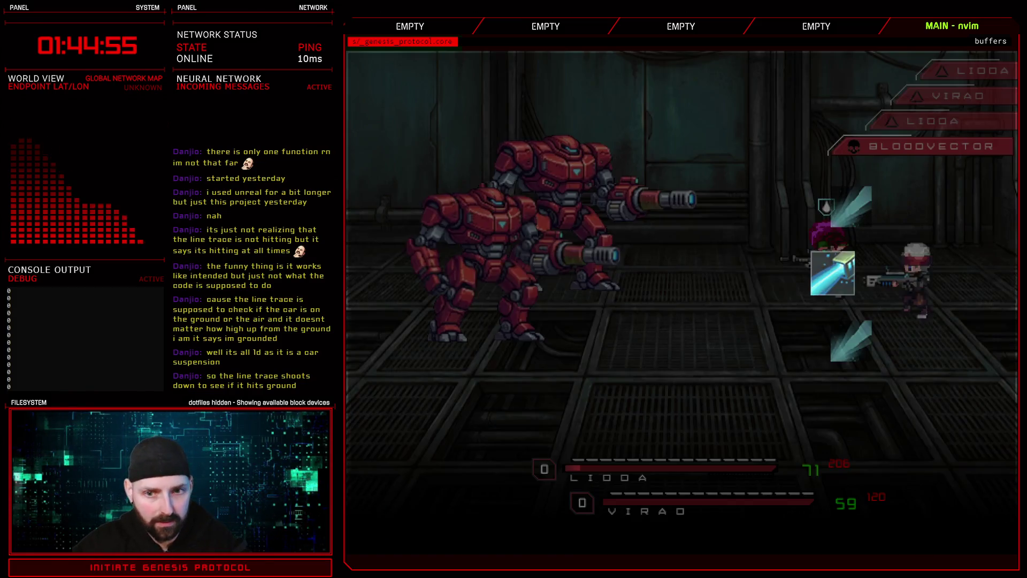
# Launch the Stinger Mist, Lockshot and Cryo Beam attacks
pyautogui.press('Down')
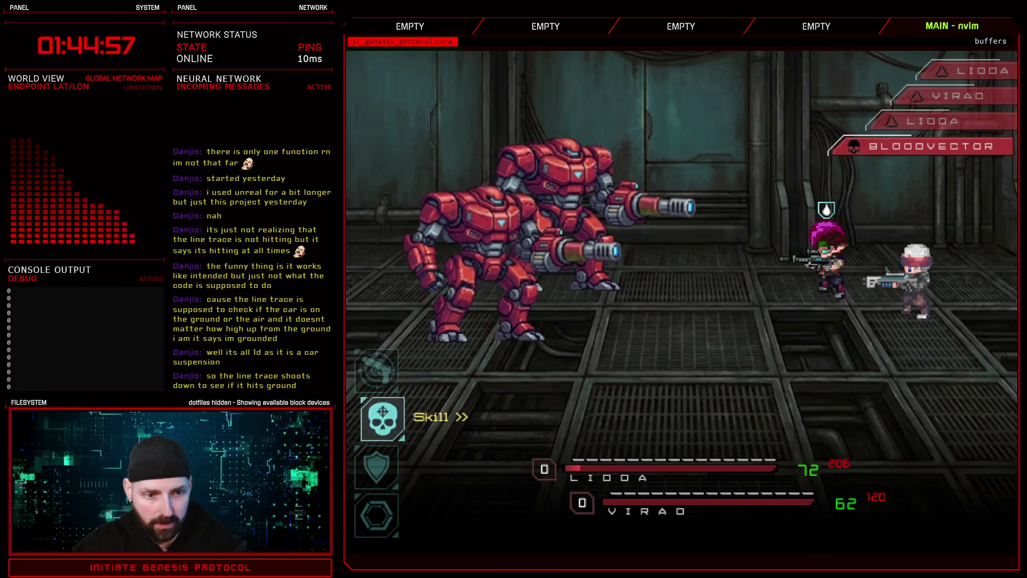
pyautogui.press('Return')
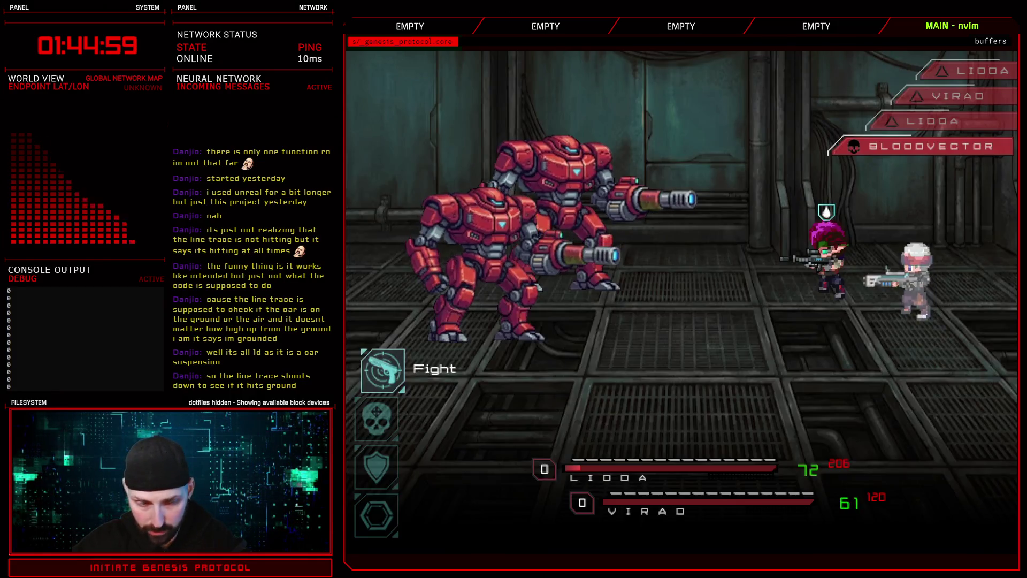
pyautogui.press('Down')
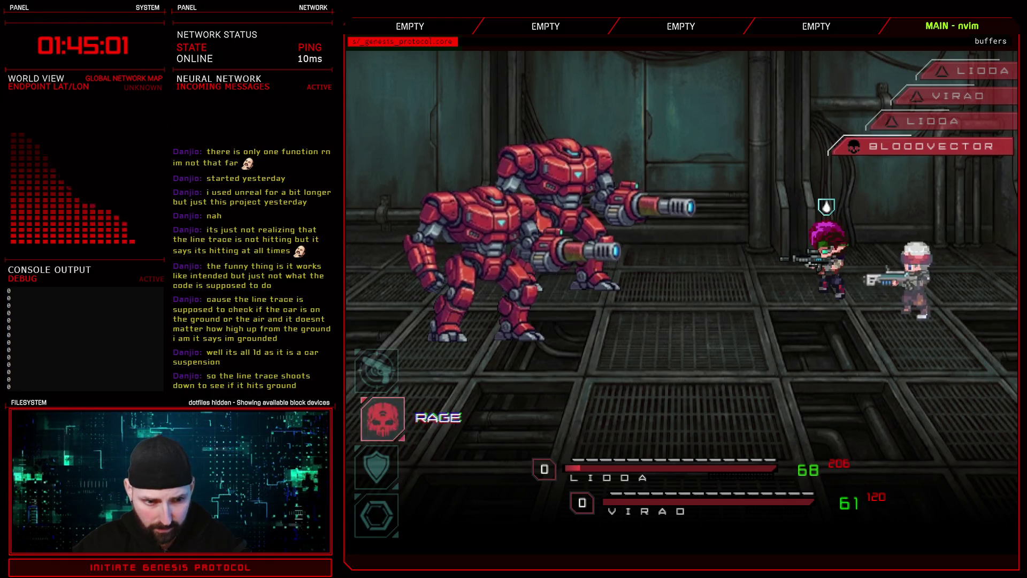
pyautogui.press('Return')
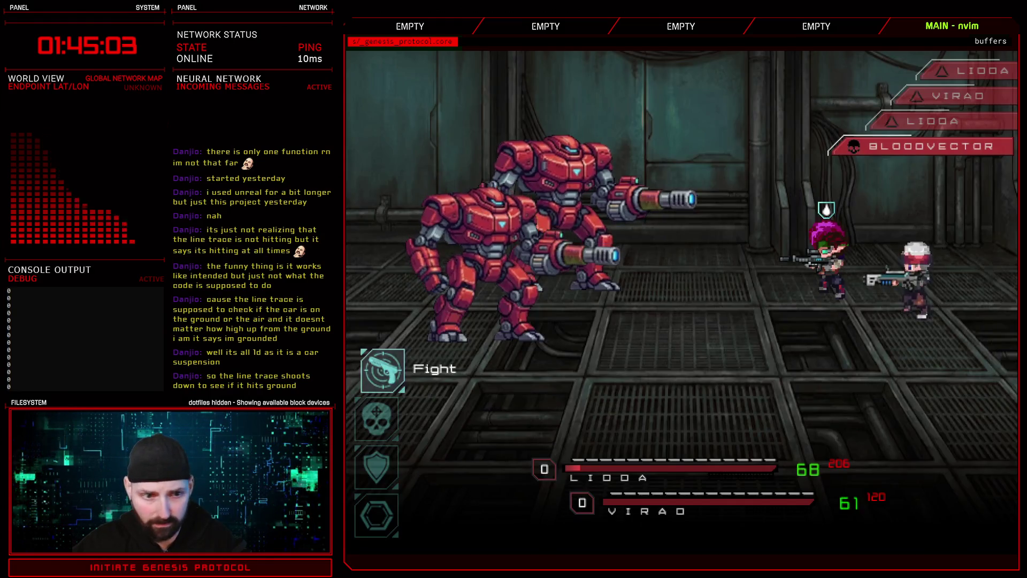
pyautogui.press('Return')
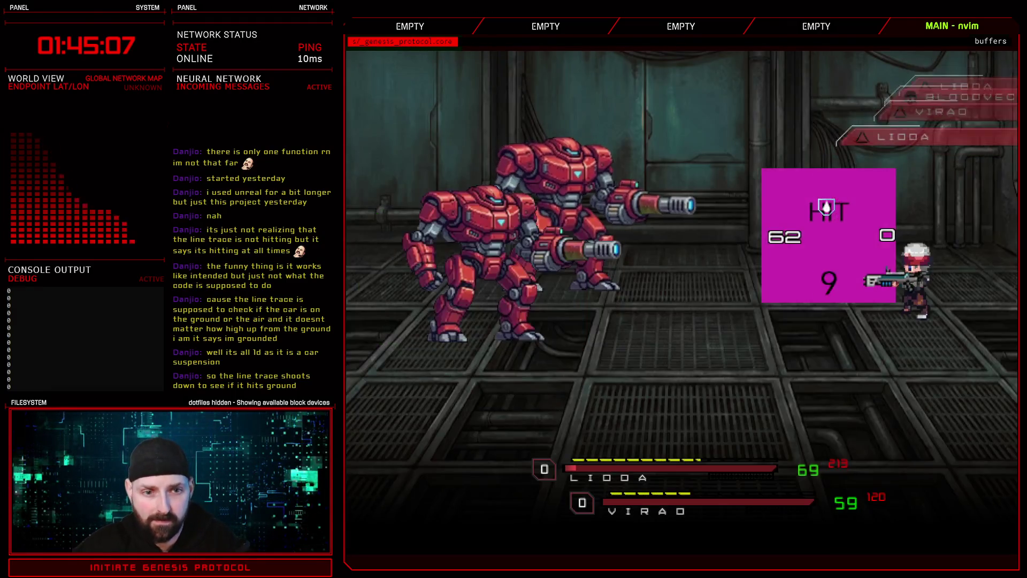
# Attack Bloodvector and the remaining red mech until both are destroyed
pyautogui.press('Return')
pyautogui.press('Return')
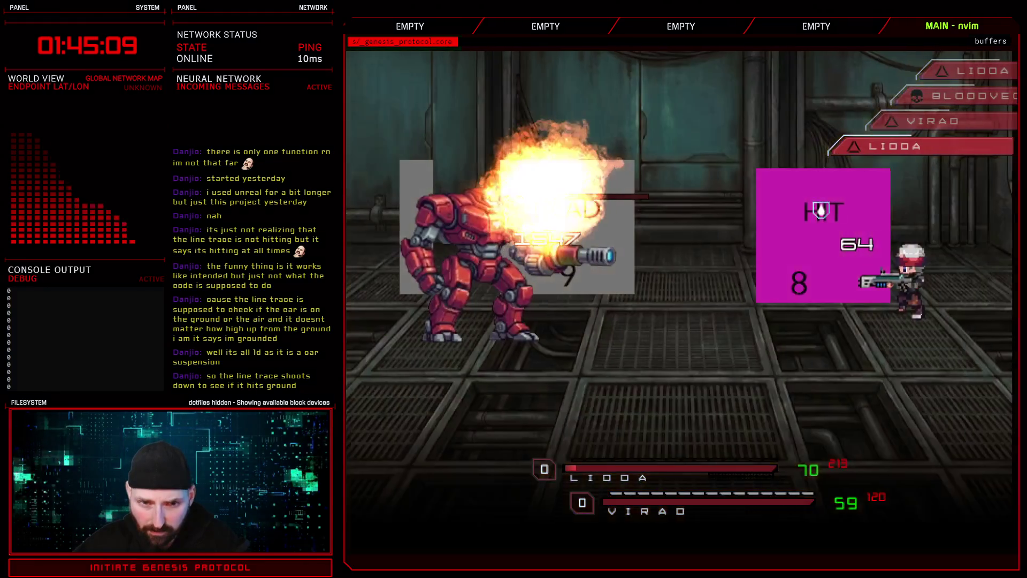
pyautogui.press('Return')
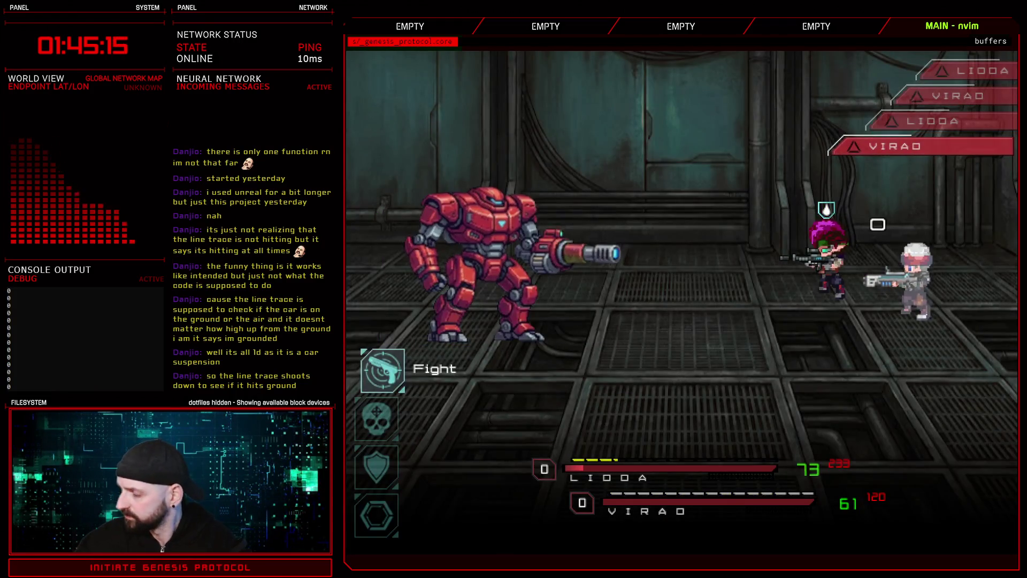
pyautogui.press('Return')
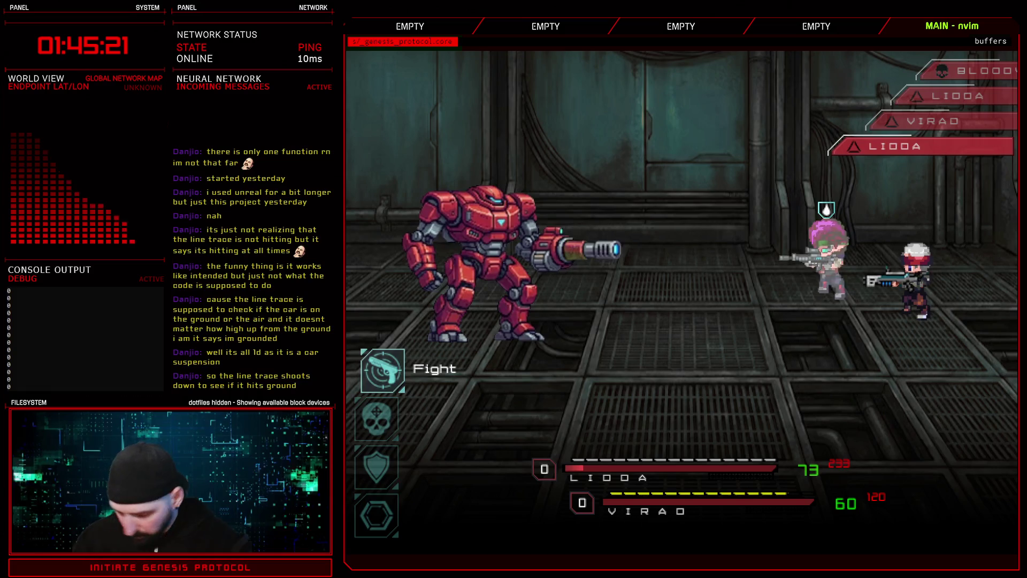
pyautogui.press('Return')
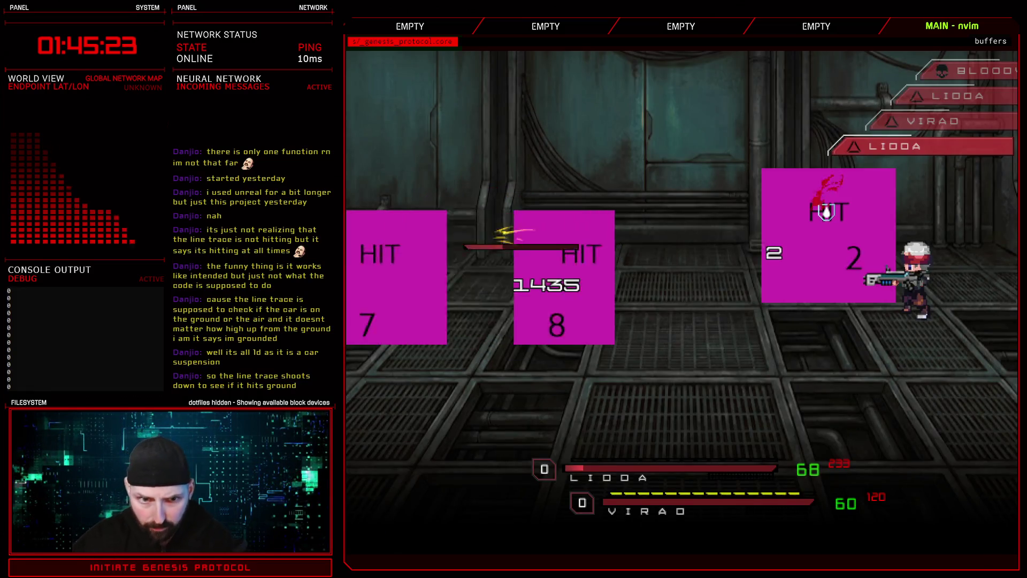
pyautogui.press('Return')
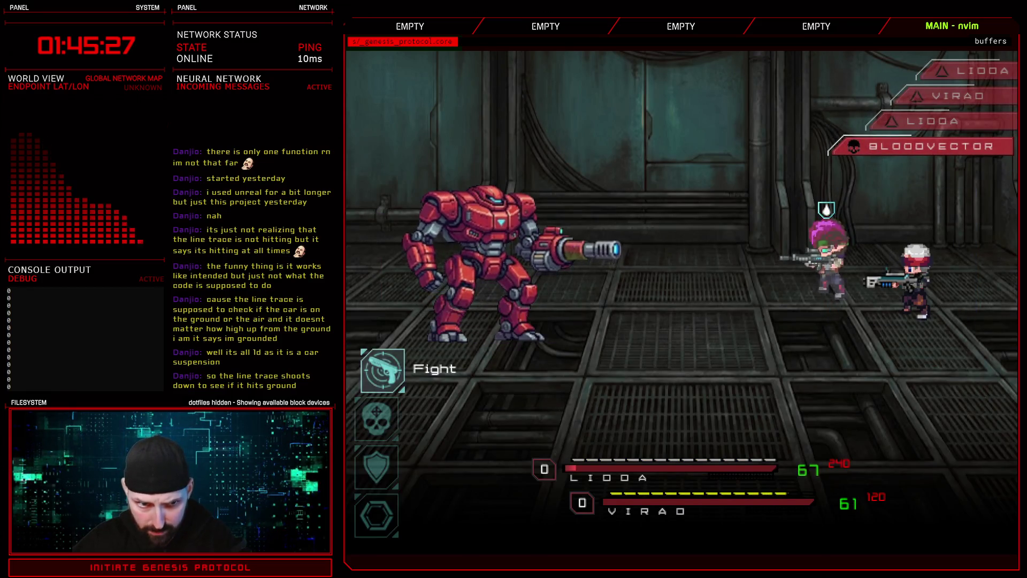
pyautogui.press('Return')
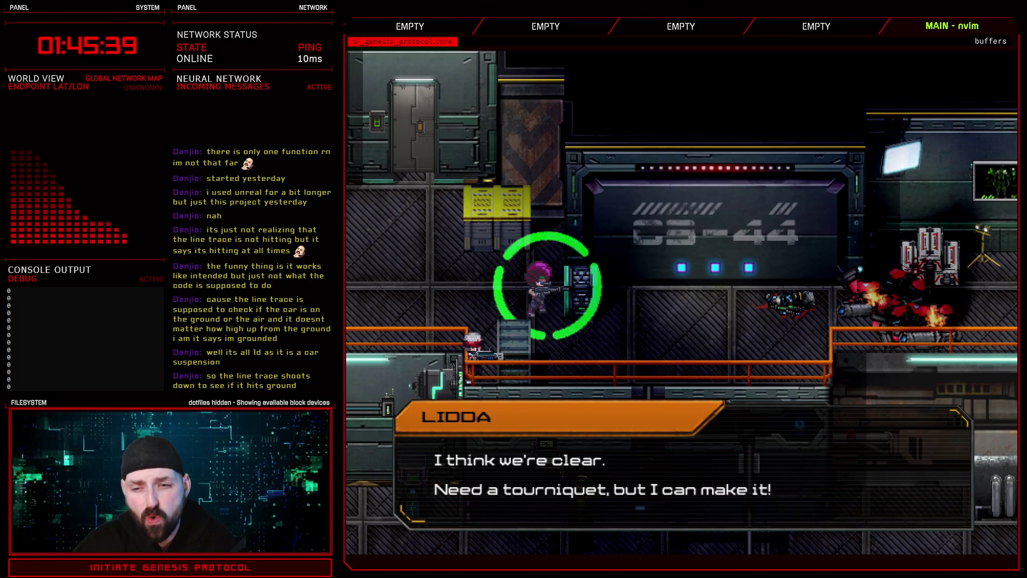
# Dismiss the post-battle dialogue and walk right along the walkway
pyautogui.press('space')
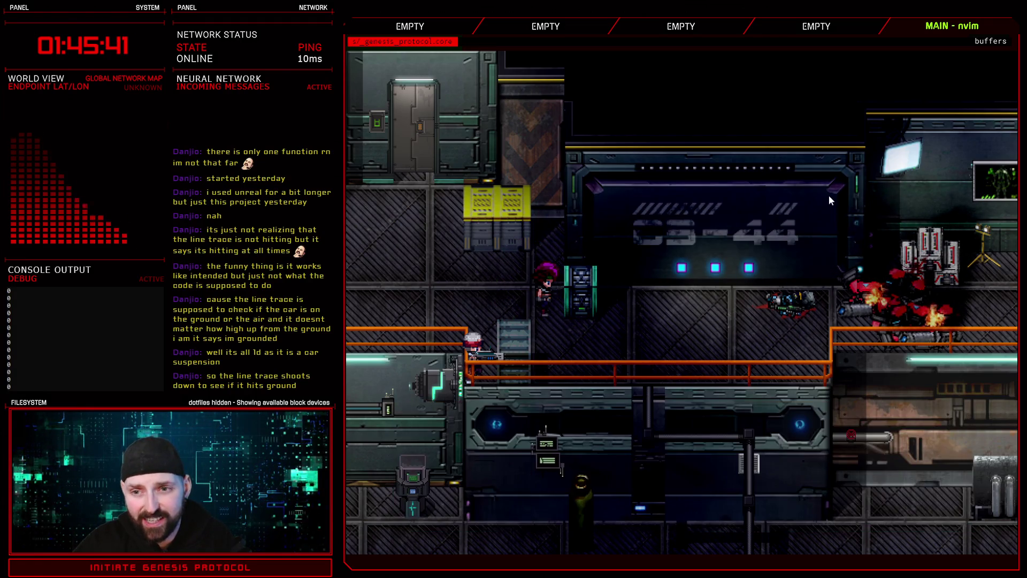
pyautogui.press('d')
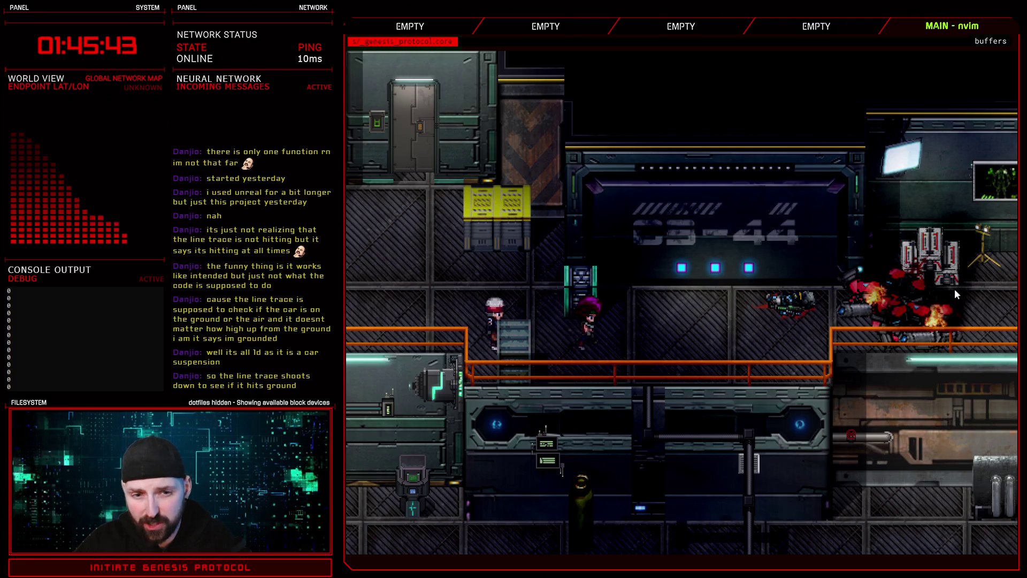
pyautogui.press('d')
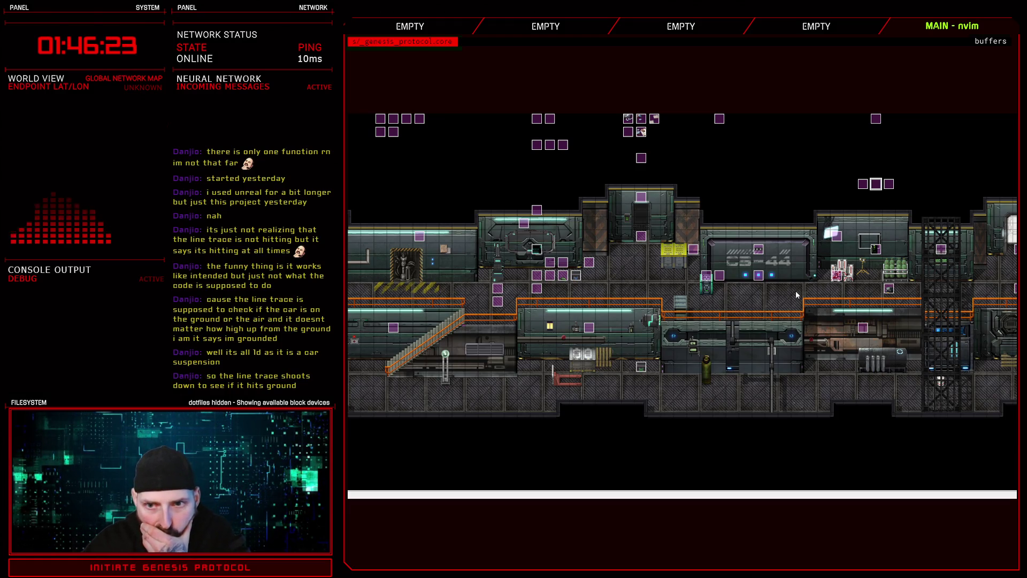
# Inspect page 3 of the Mech 2 event and close it unchanged
pyautogui.doubleClick(892, 191)
pyautogui.click(489, 142)
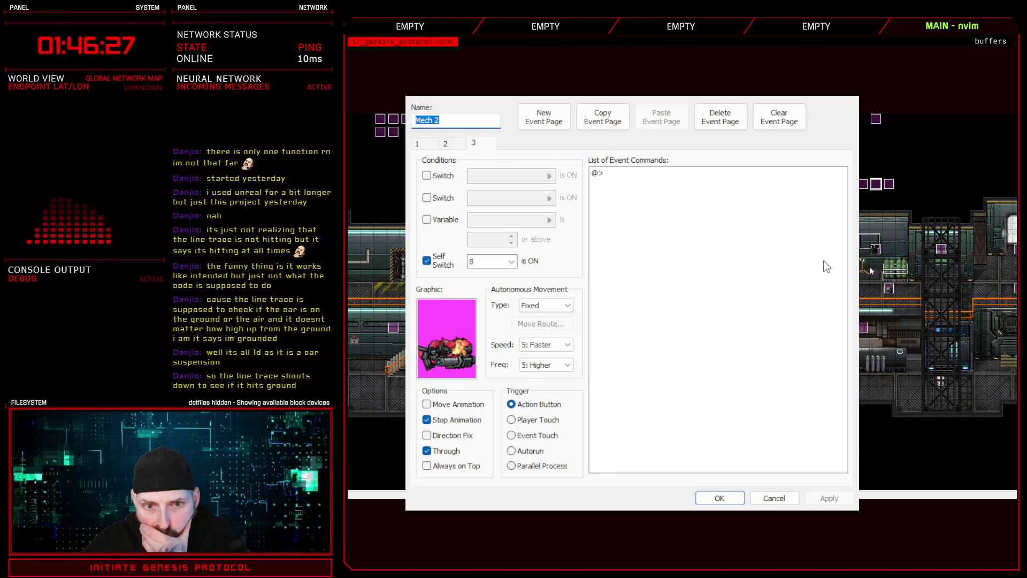
pyautogui.click(777, 498)
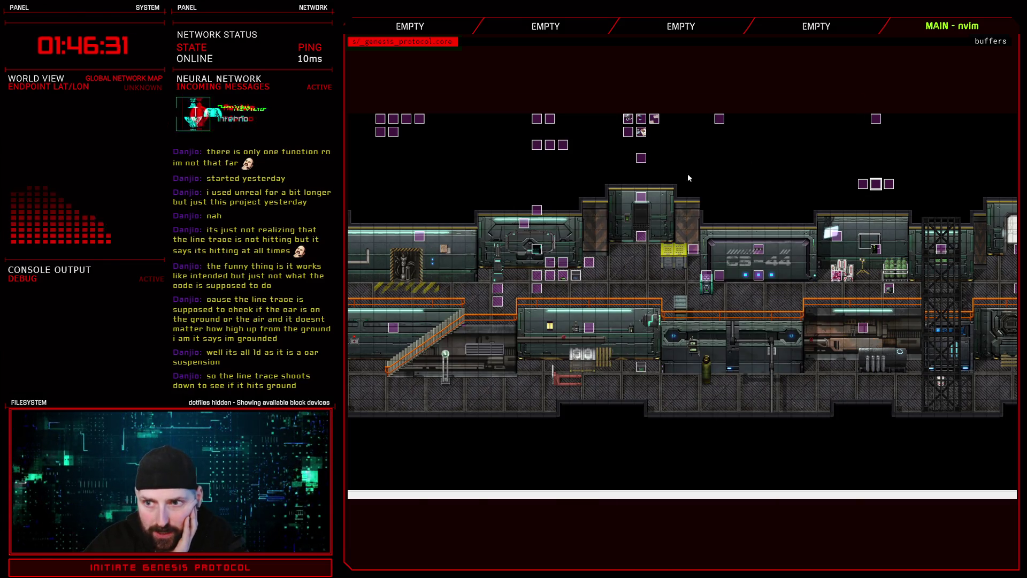
# On the cutscene event's page 3, paste Return to Title Screen and an END DEMO comment above set_teleport
pyautogui.click(645, 159)
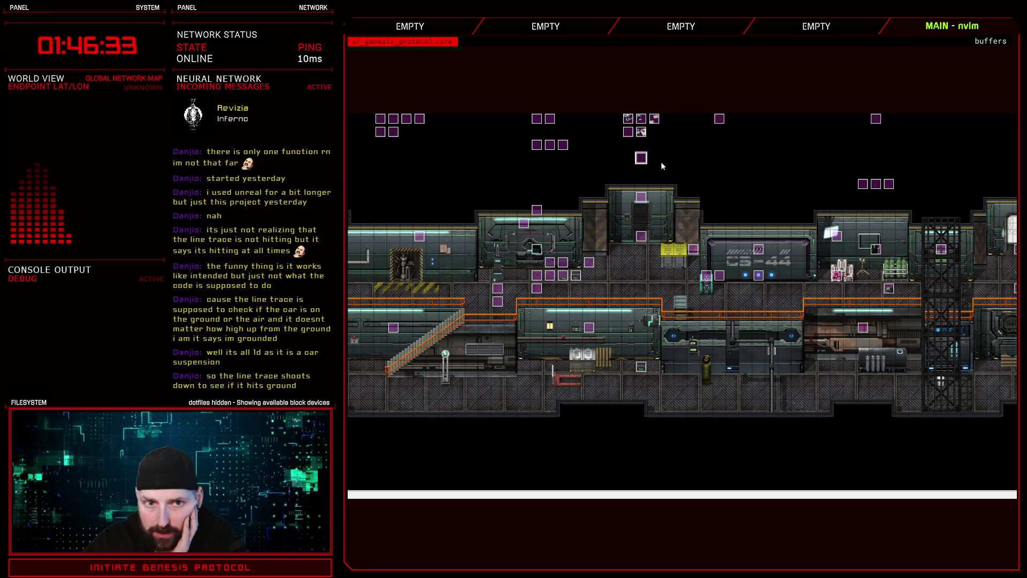
pyautogui.press('Return')
pyautogui.moveTo(834, 191); pyautogui.dragTo(832, 458)
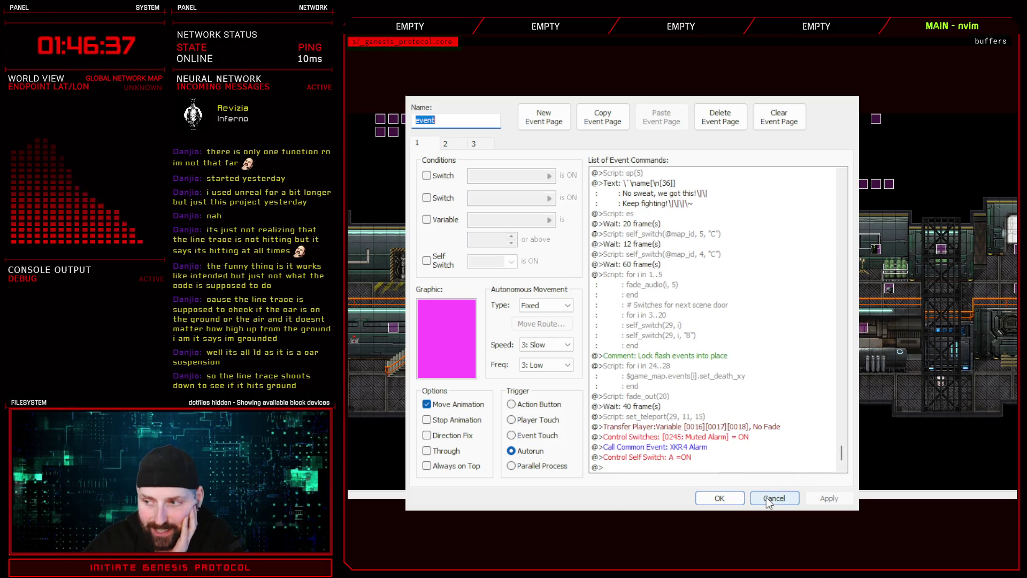
pyautogui.click(477, 142)
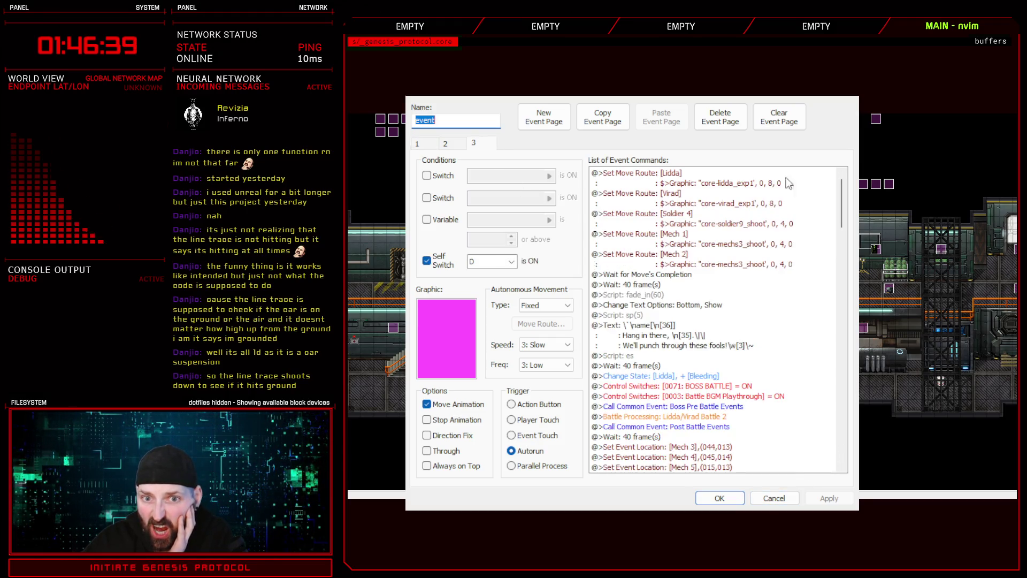
pyautogui.scroll(-15, 788, 184)
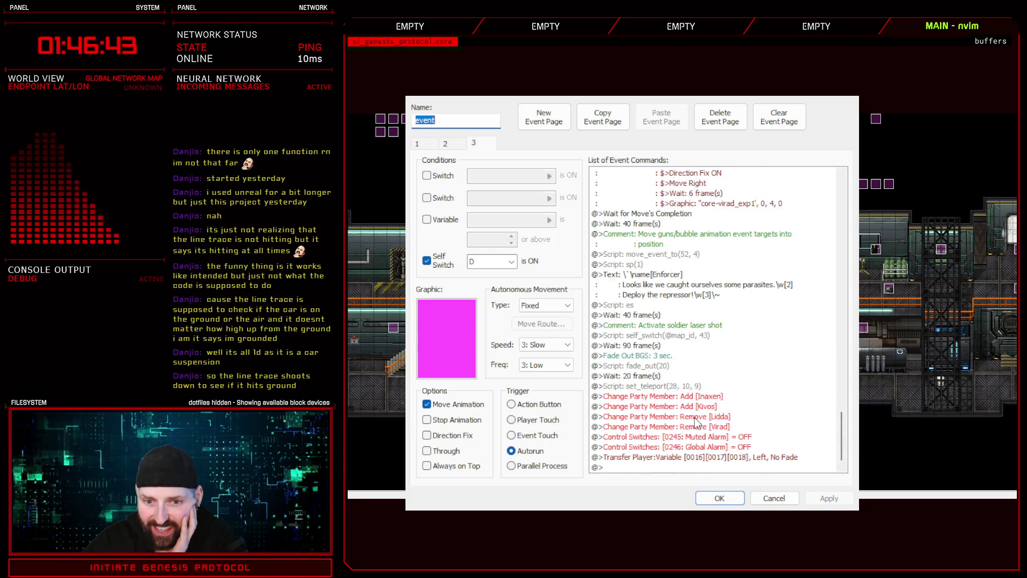
pyautogui.click(649, 391)
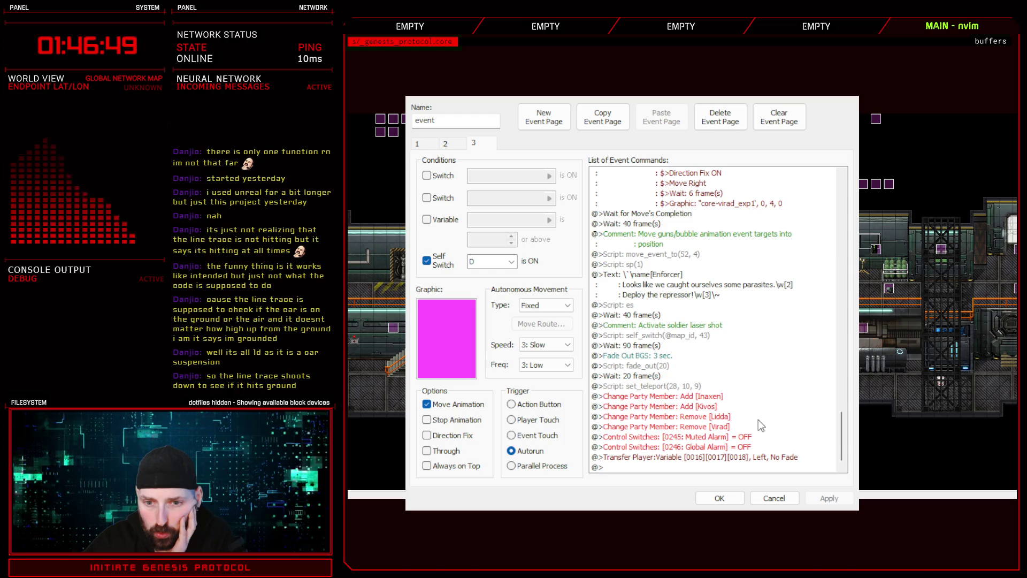
pyautogui.hotkey('ctrl', 'v')
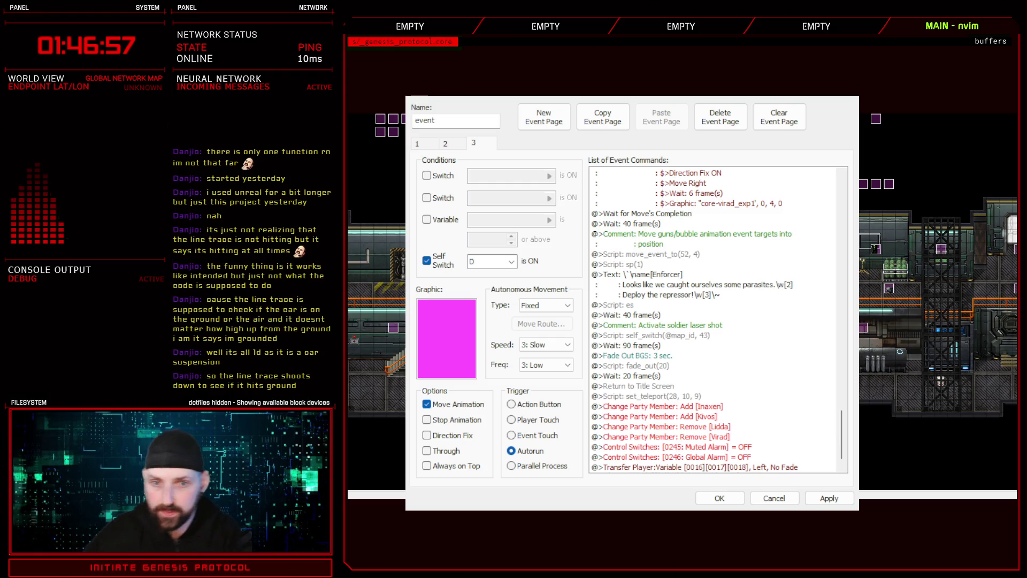
pyautogui.click(723, 386)
pyautogui.hotkey('ctrl', 'v')
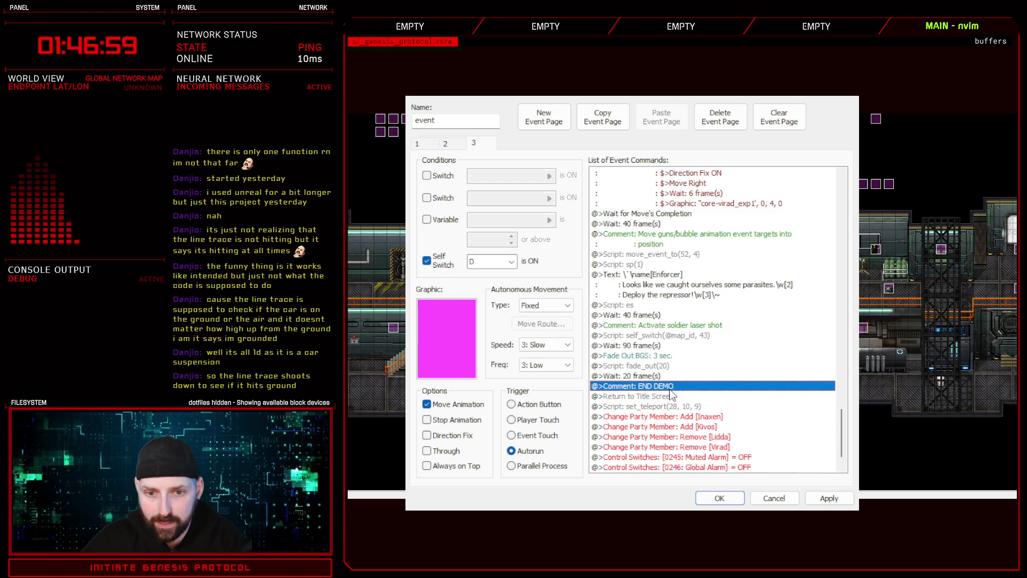
pyautogui.click(830, 498)
pyautogui.click(720, 498)
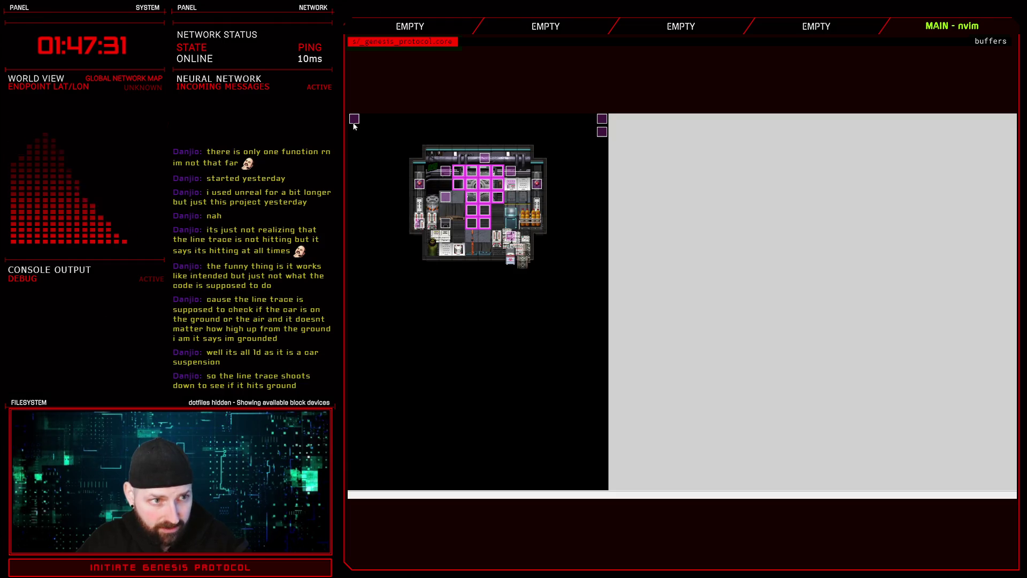
# Delete the END DEMO comment and Return to Title Screen lines from this map's cutscene event
pyautogui.press('Return')
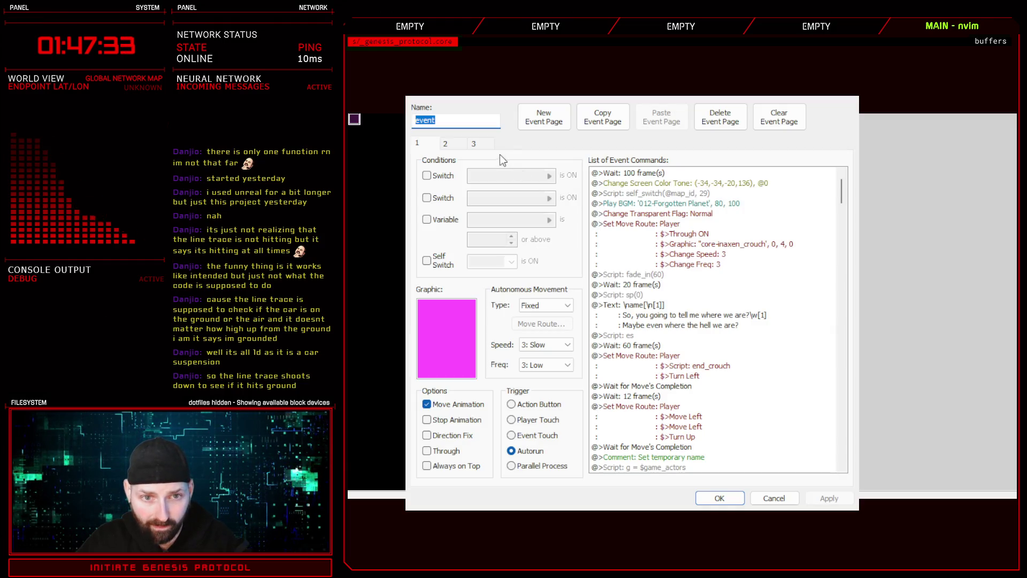
pyautogui.moveTo(836, 213); pyautogui.dragTo(890, 382)
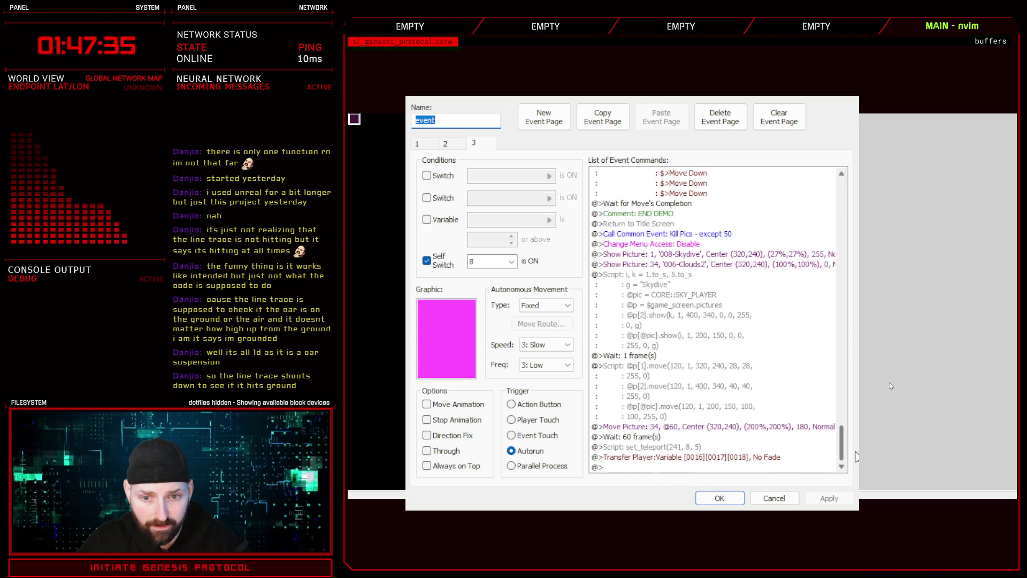
pyautogui.scroll(6, 685, 369)
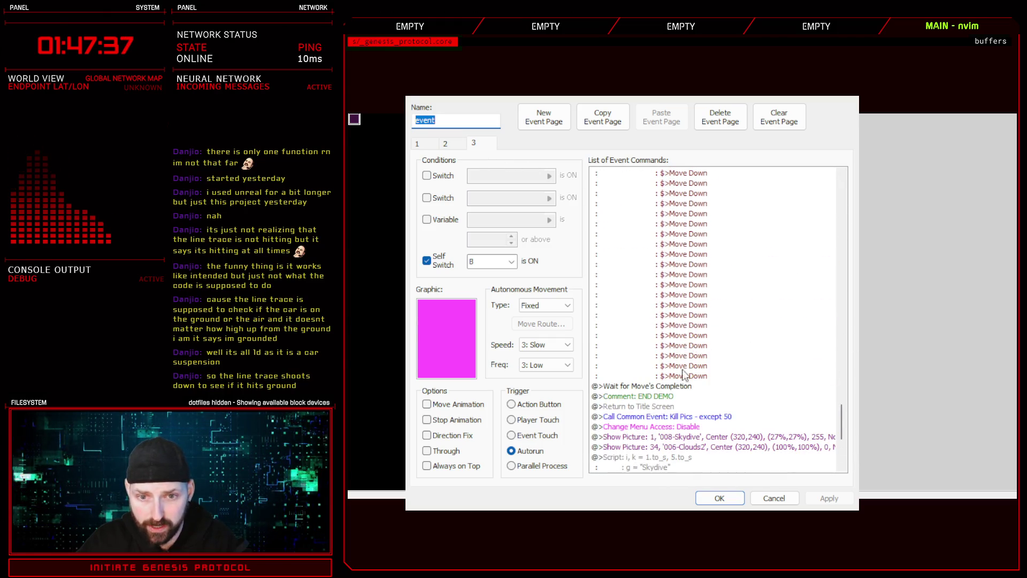
pyautogui.click(661, 397)
pyautogui.press('Delete')
pyautogui.press('Delete')
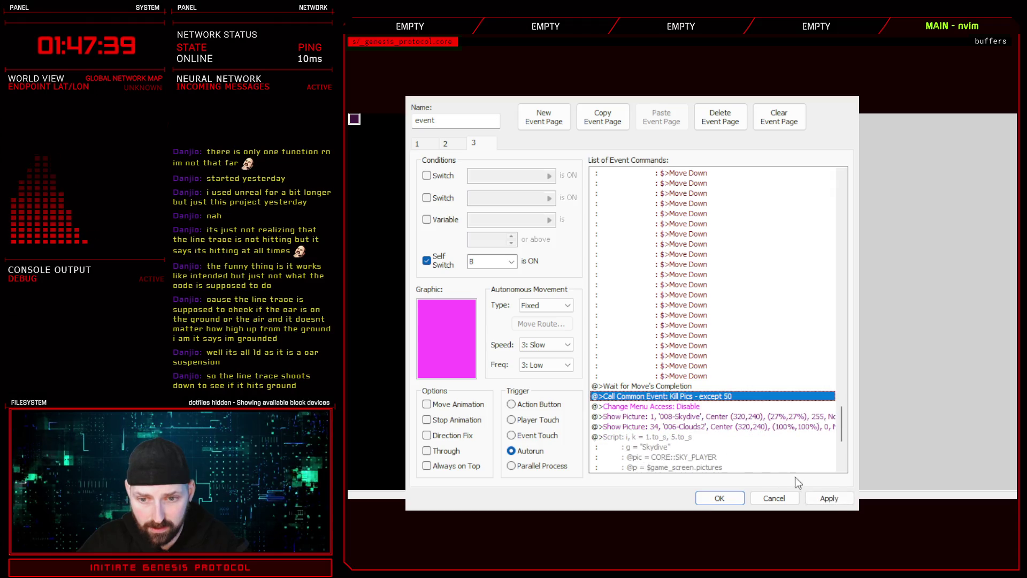
pyautogui.click(720, 497)
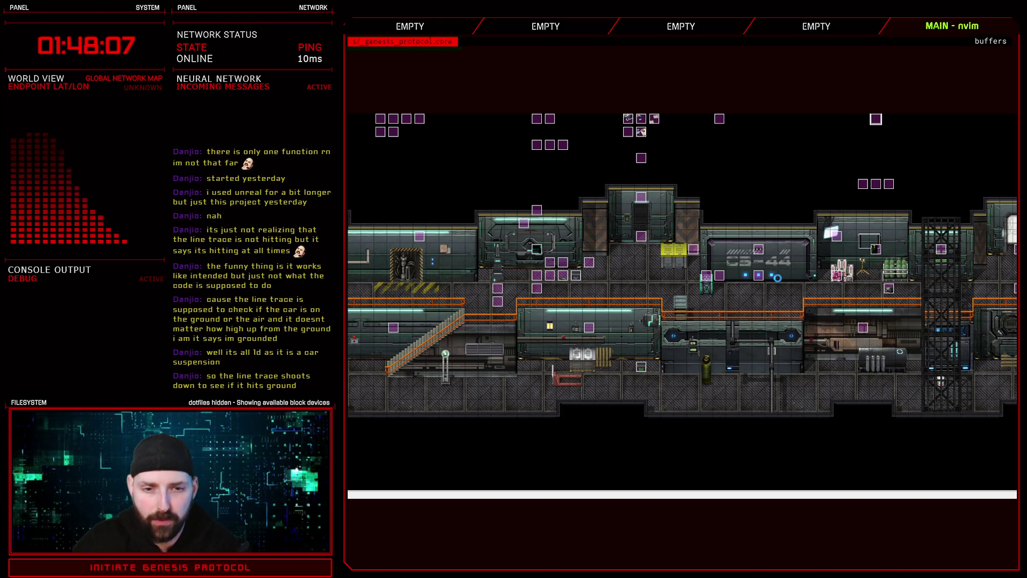
# Open the self-switch script block of the troop in the Database Troops tab
pyautogui.press('F9')
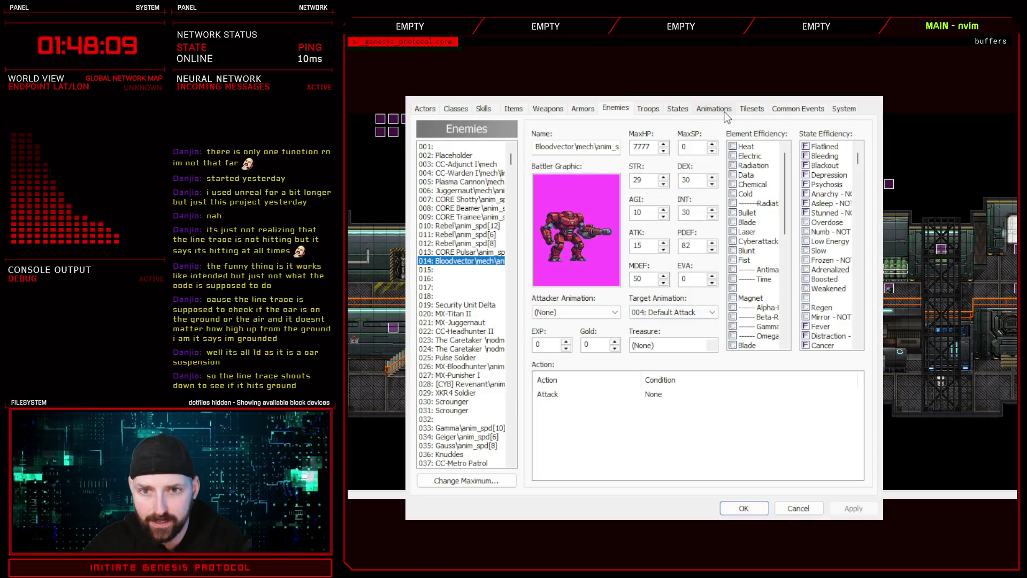
pyautogui.click(649, 112)
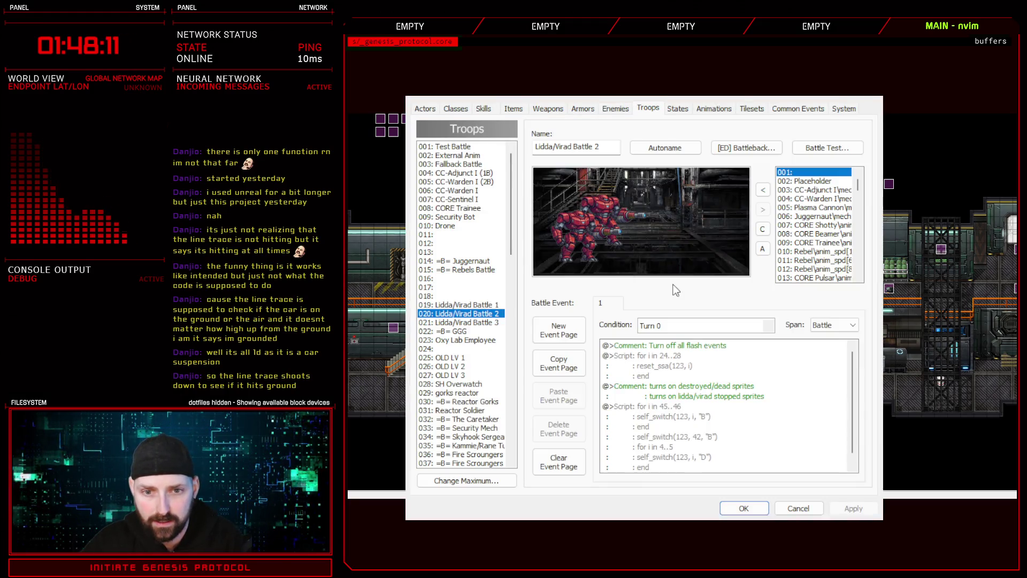
pyautogui.click(676, 408)
pyautogui.scroll(-1, 676, 408)
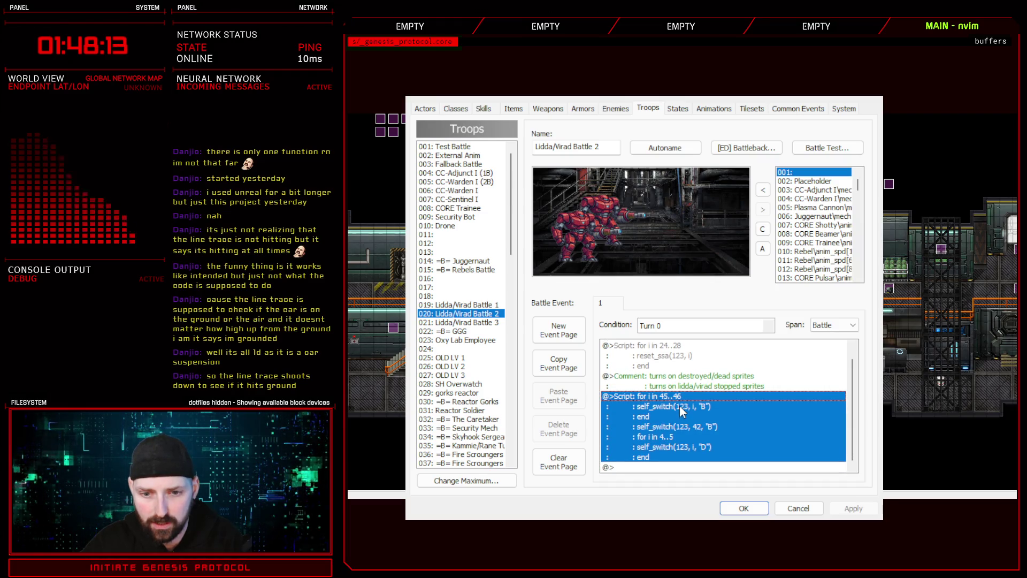
pyautogui.doubleClick(717, 436)
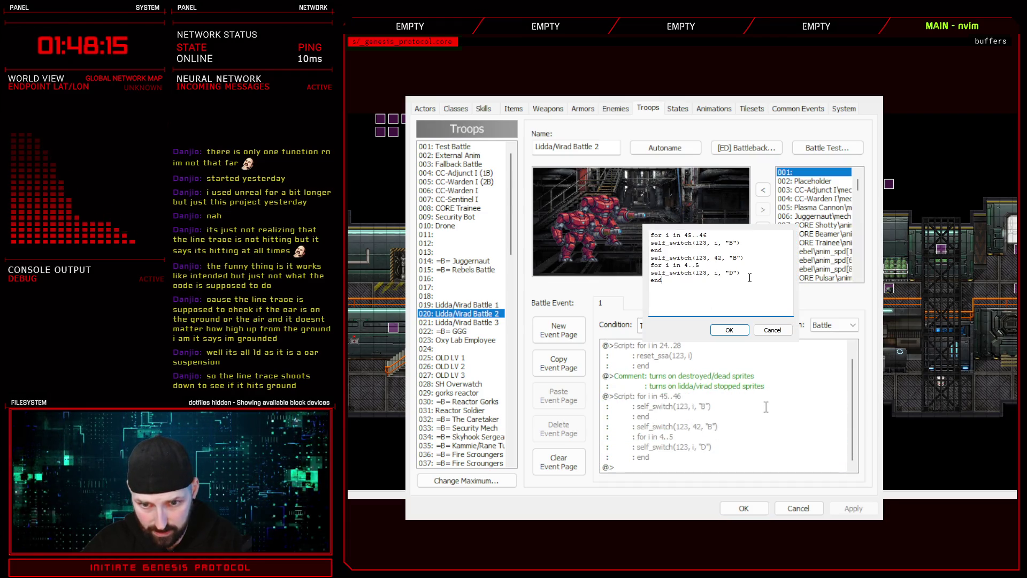
# Add '# Smoke' and 'self_switch(123, 57)' lines after the event 42 line, then save the database
pyautogui.click(752, 259)
pyautogui.press('Return')
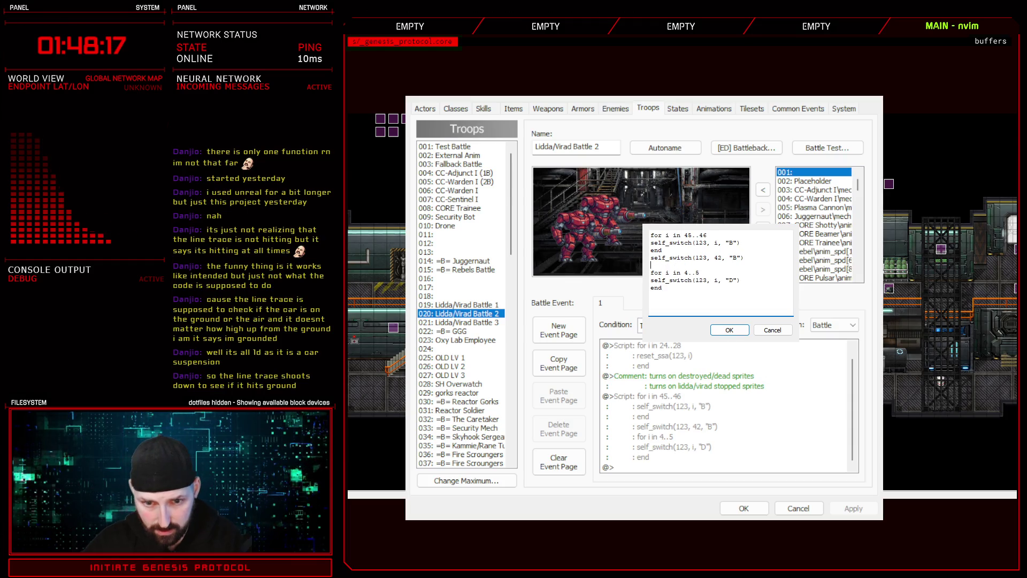
pyautogui.write('self_switch(123, 57')
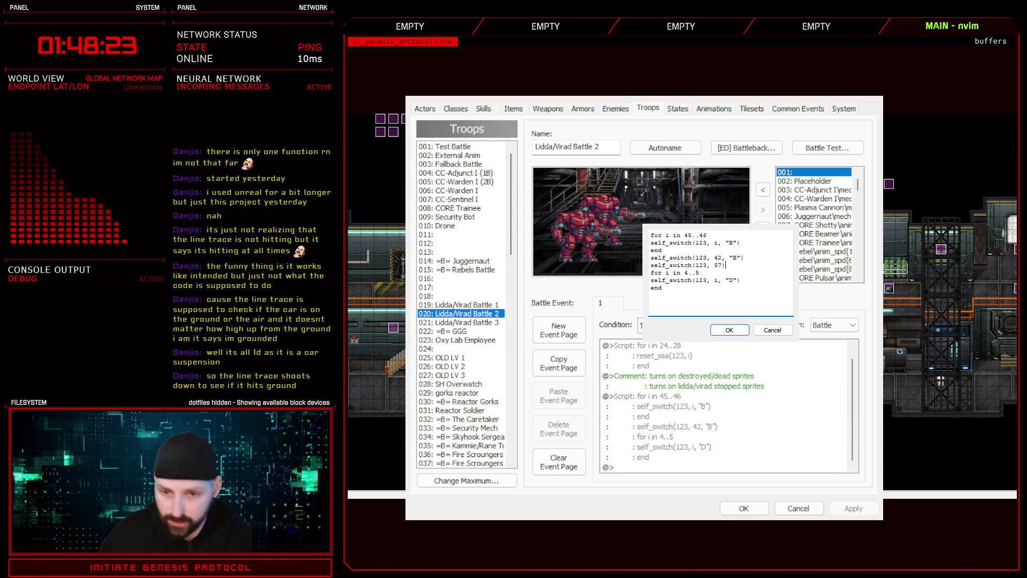
pyautogui.click(754, 259)
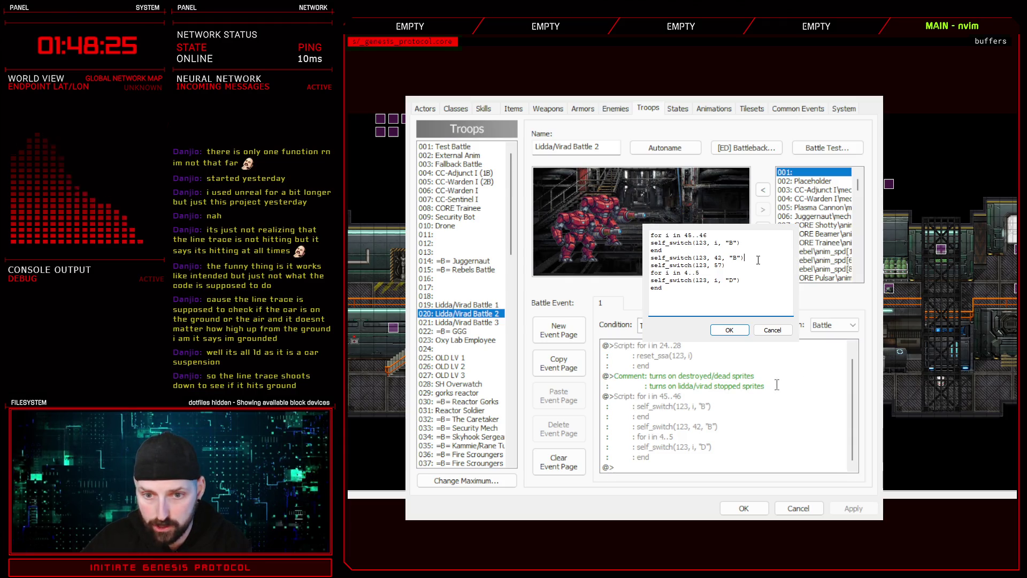
pyautogui.press('Return')
pyautogui.write('# Smoke')
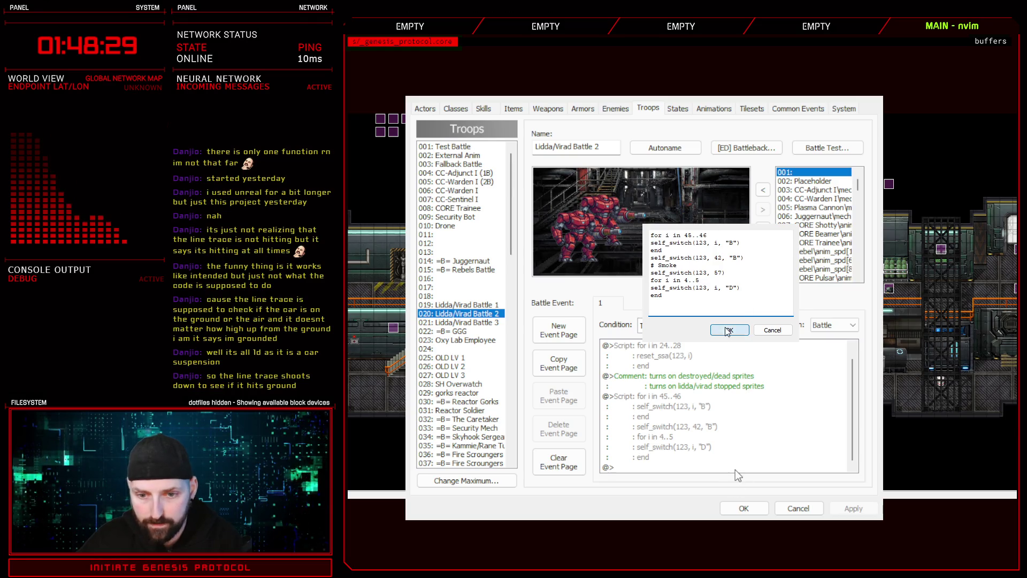
pyautogui.click(729, 330)
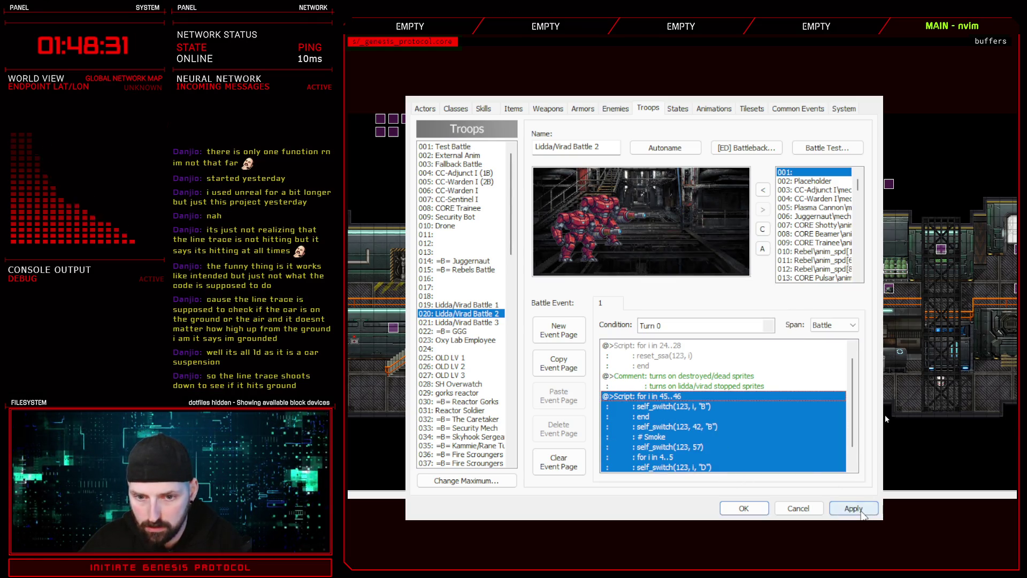
pyautogui.click(853, 508)
pyautogui.click(744, 508)
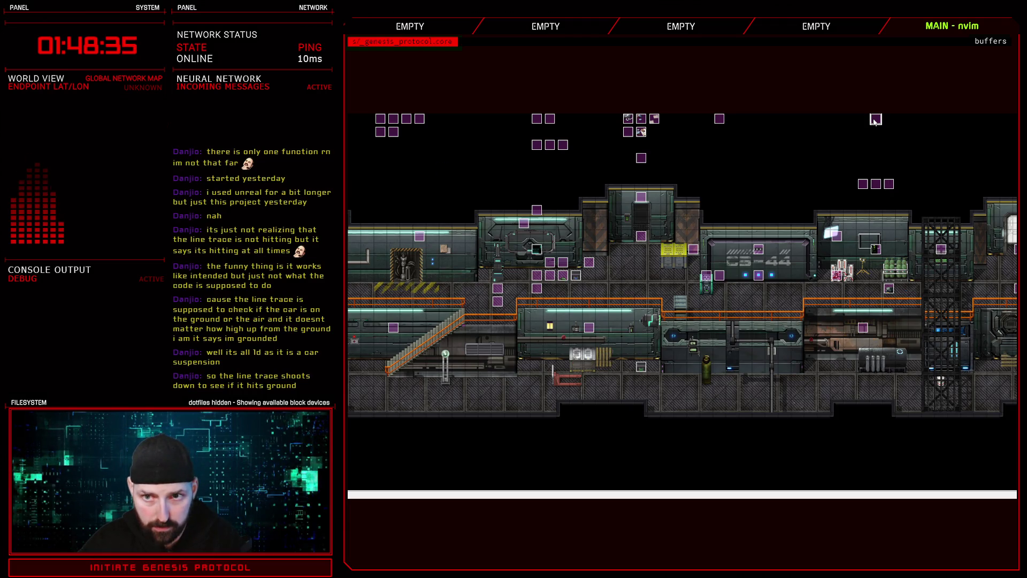
pyautogui.doubleClick(876, 249)
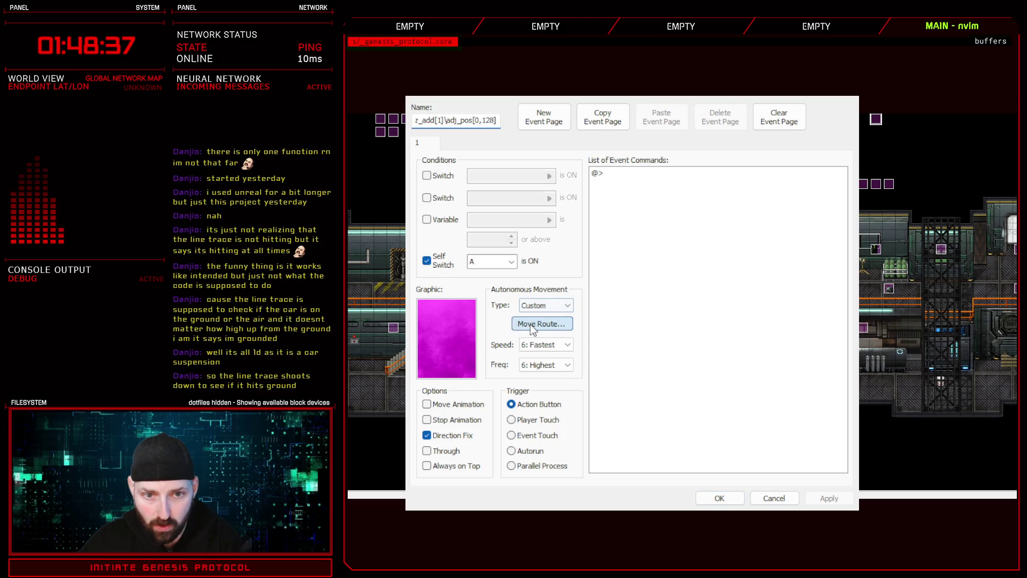
pyautogui.click(531, 325)
pyautogui.click(700, 391)
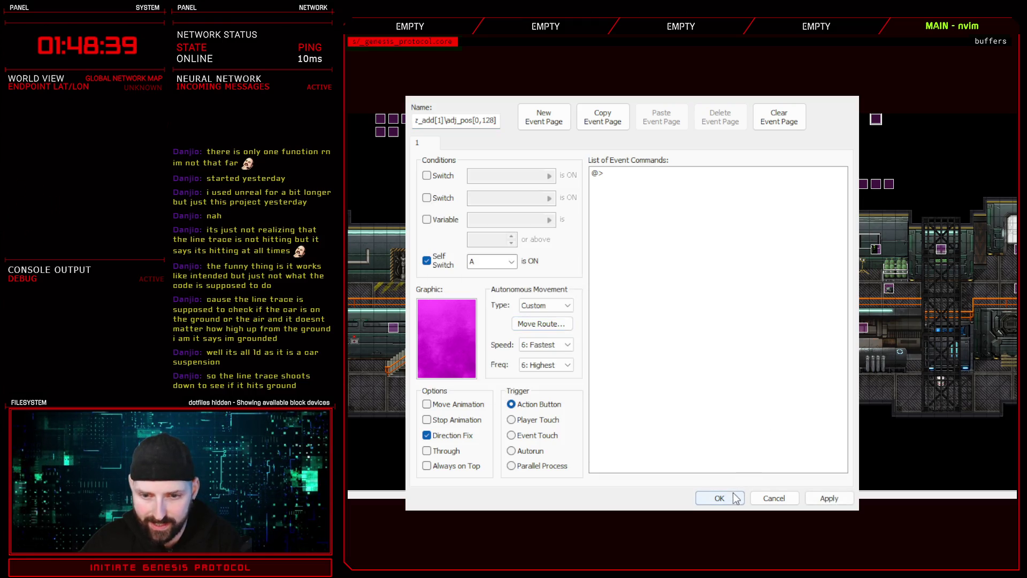
pyautogui.click(734, 498)
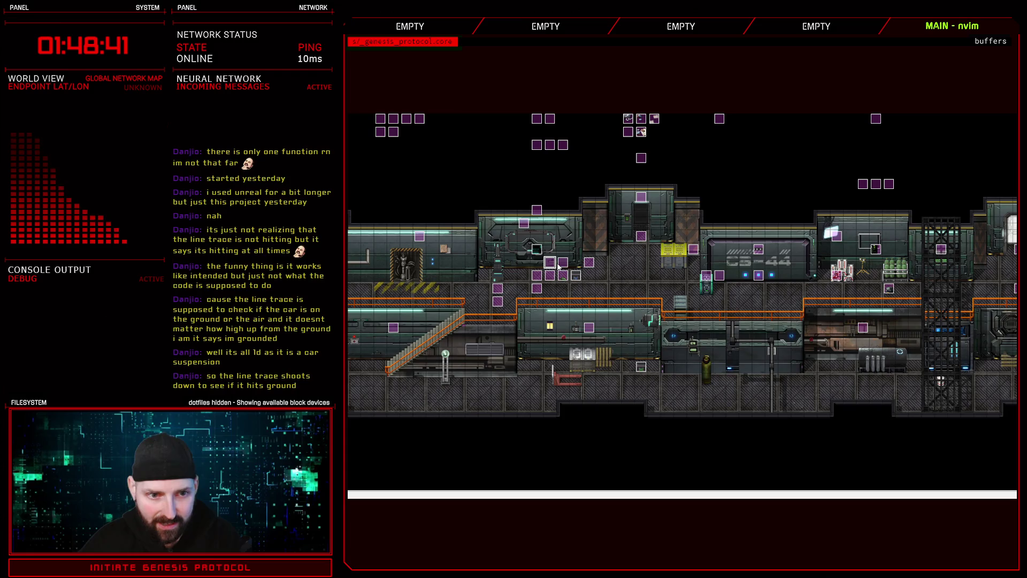
pyautogui.click(551, 277)
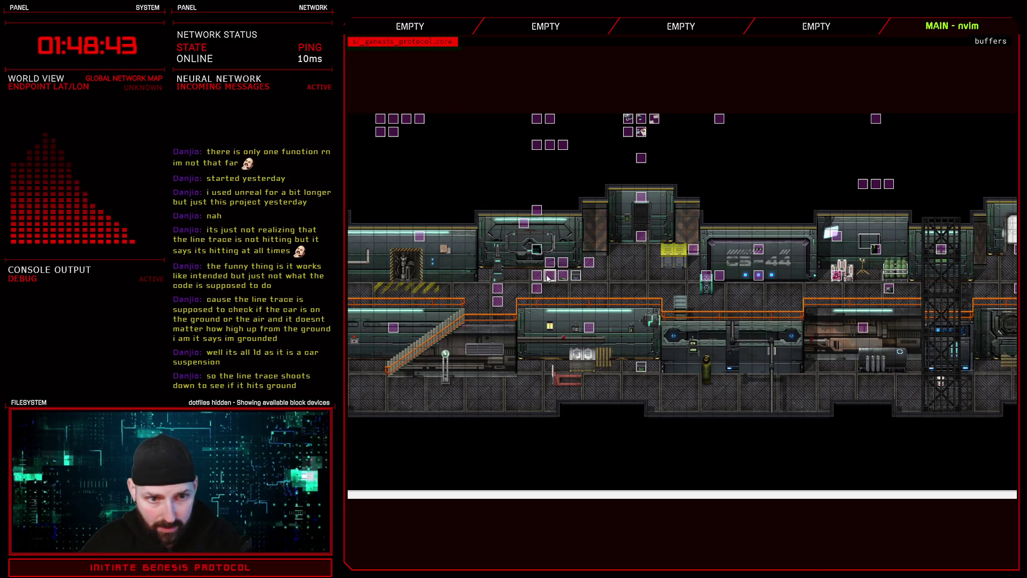
# Copy the script commands from the smoke event's move route
pyautogui.click(564, 266)
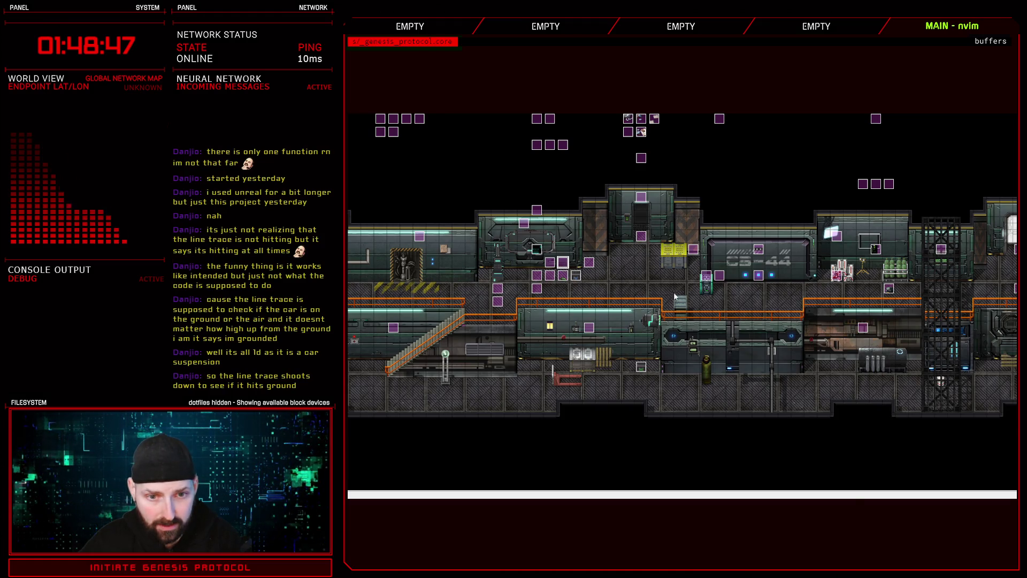
pyautogui.press('Return')
pyautogui.click(540, 328)
pyautogui.click(498, 217)
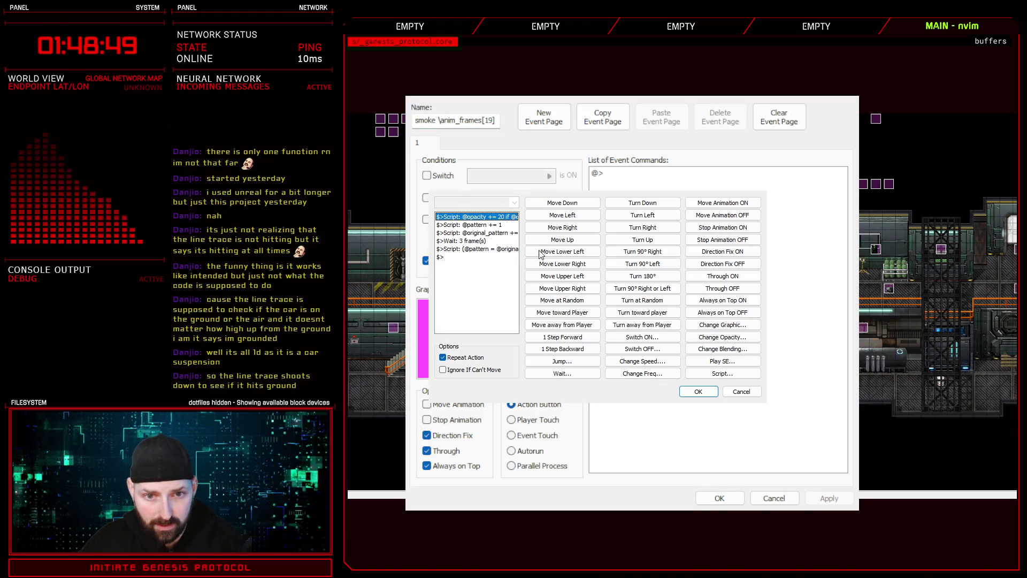
pyautogui.click(698, 391)
pyautogui.click(774, 498)
# Paste them into the neighbouring event's move route, changing the opacity increment from 20 to 5
pyautogui.click(875, 119)
pyautogui.press('Return')
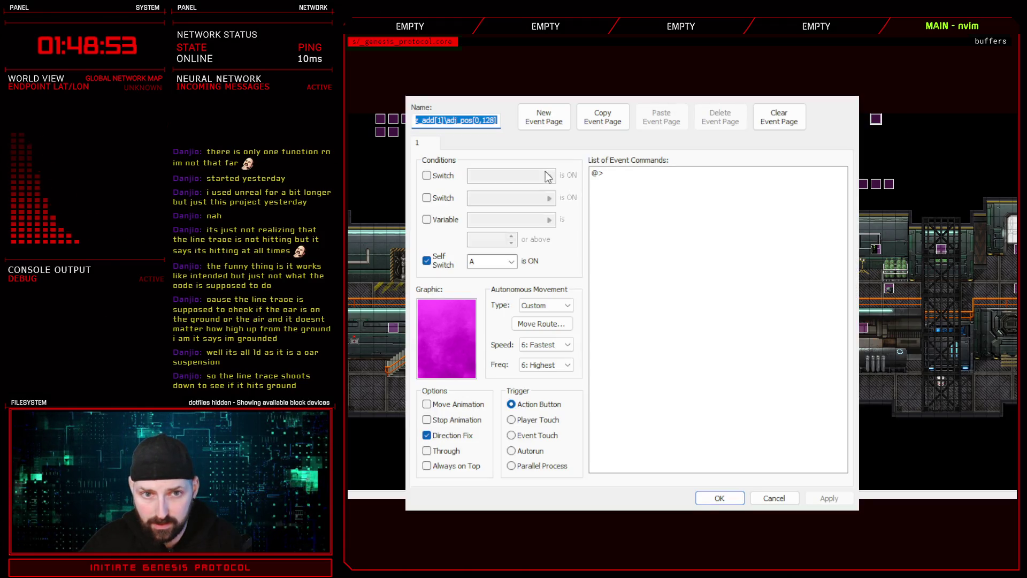
pyautogui.click(551, 323)
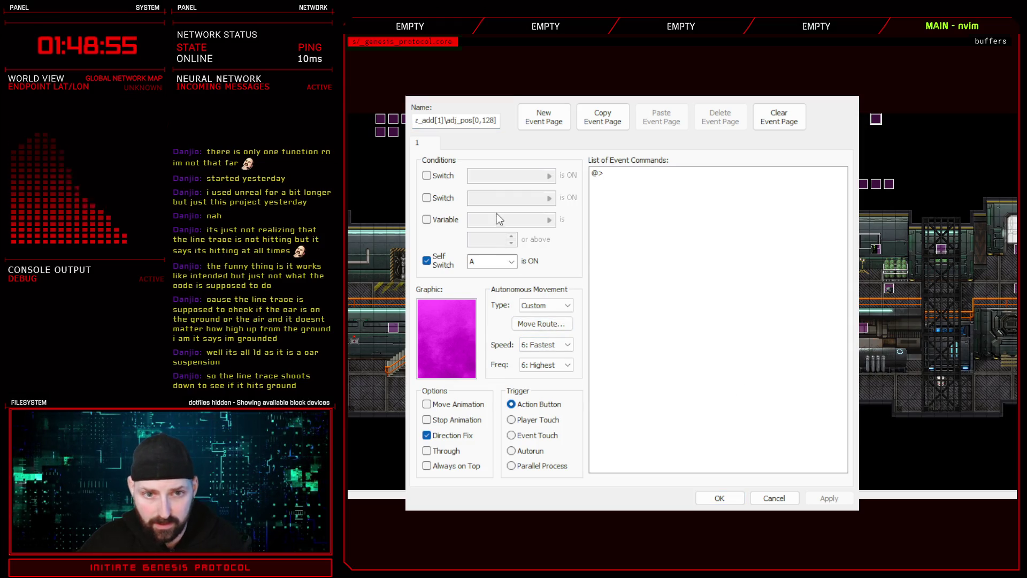
pyautogui.hotkey('ctrl', 'v')
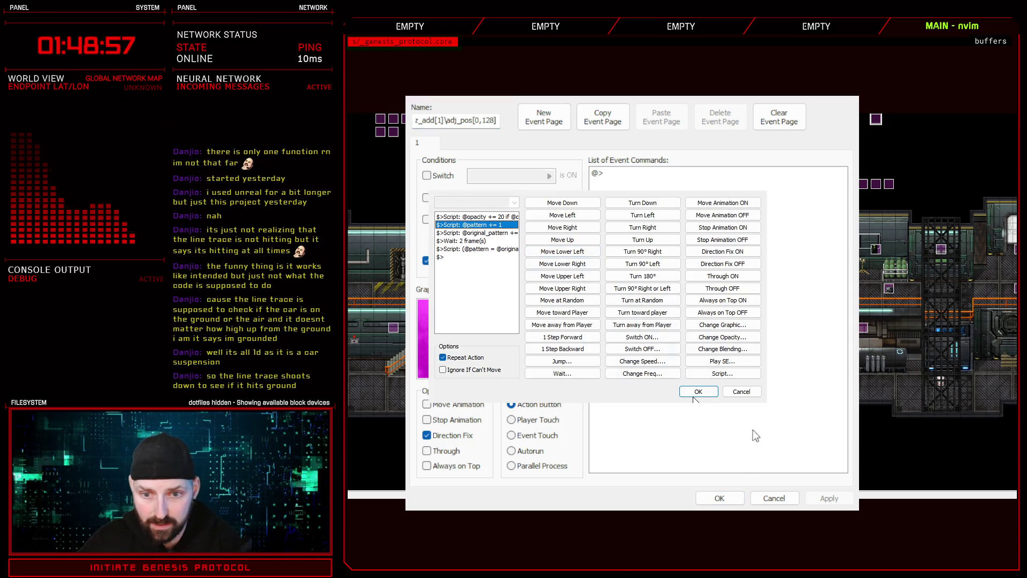
pyautogui.doubleClick(505, 216)
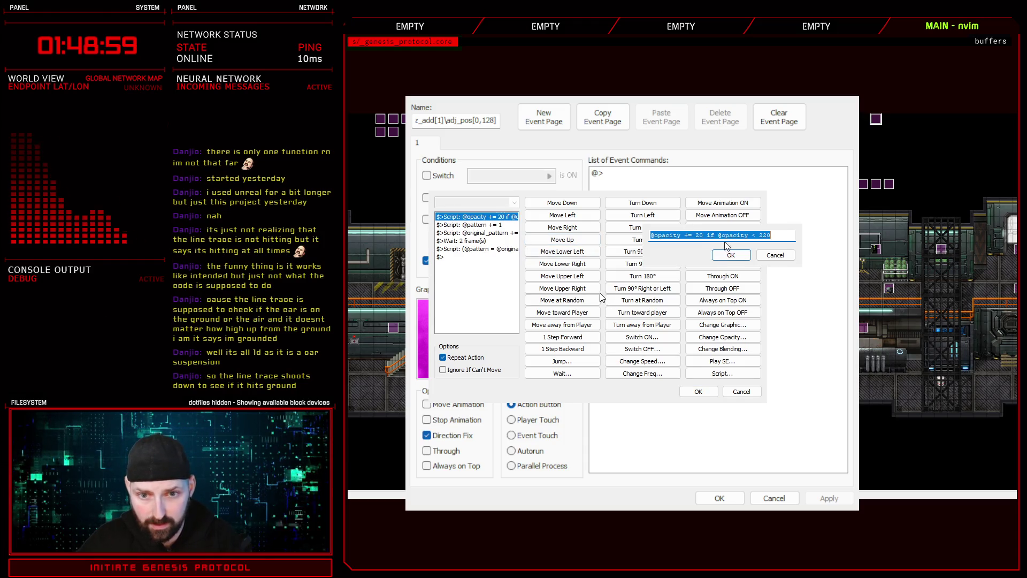
pyautogui.press('BackSpace')
pyautogui.press('BackSpace')
pyautogui.write('5')
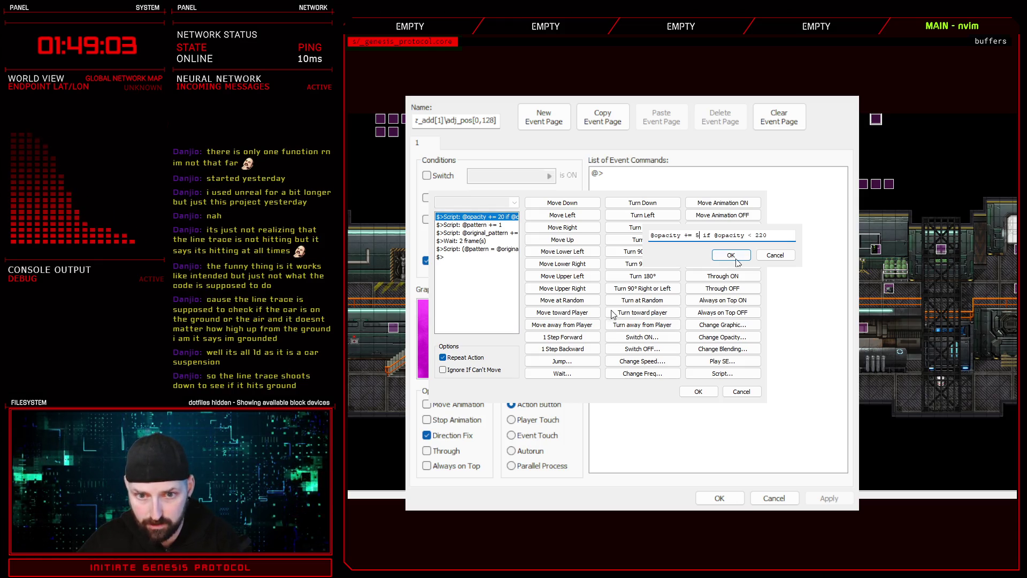
pyautogui.click(736, 260)
pyautogui.press('Return')
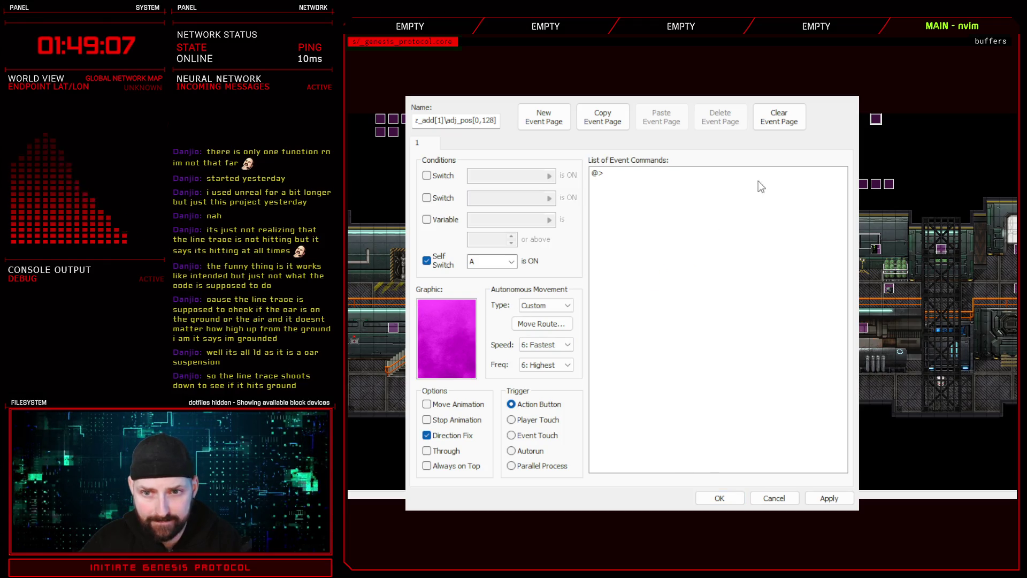
# Give the event the core-smoke8 graphic and change its name's frame count to frames[20]
pyautogui.doubleClick(446, 338)
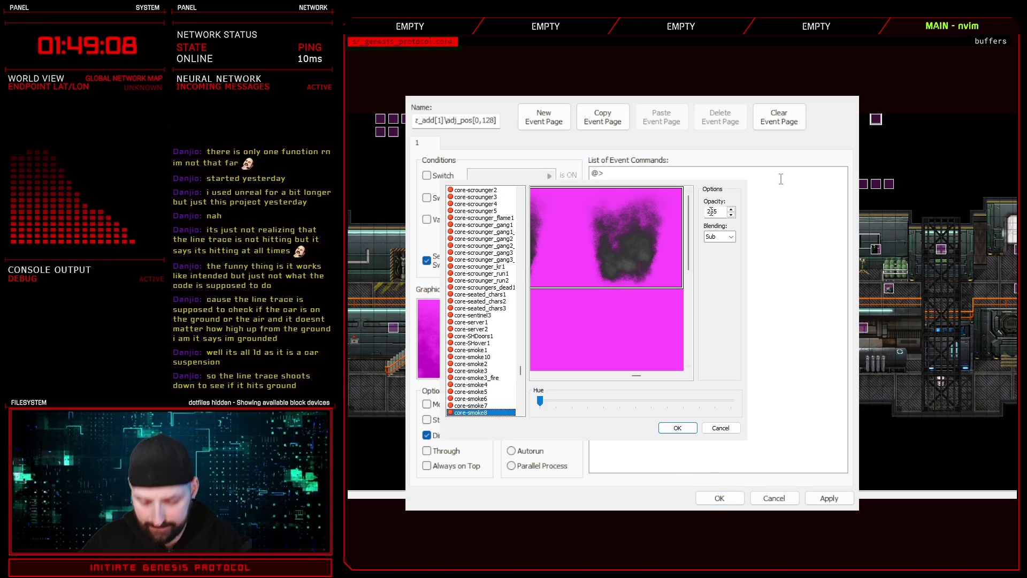
pyautogui.click(679, 428)
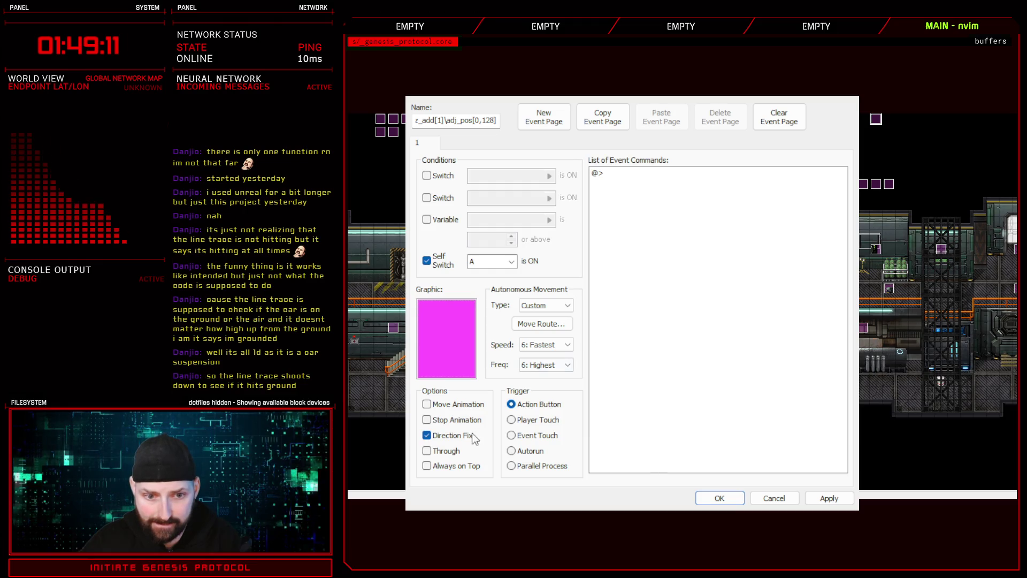
pyautogui.click(830, 498)
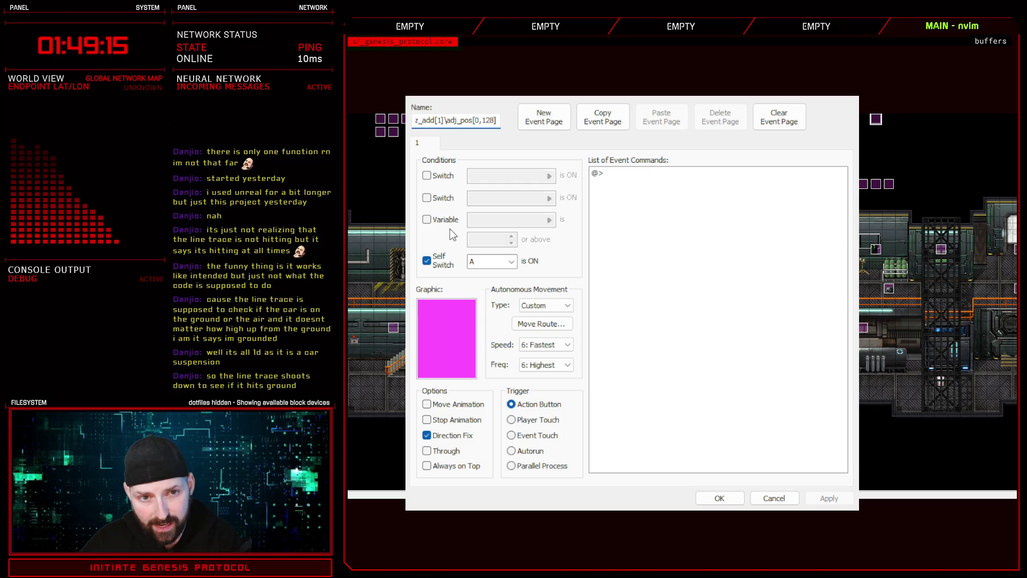
pyautogui.press('BackSpace')
pyautogui.press('BackSpace')
pyautogui.press('BackSpace')
pyautogui.write('ames[20]')
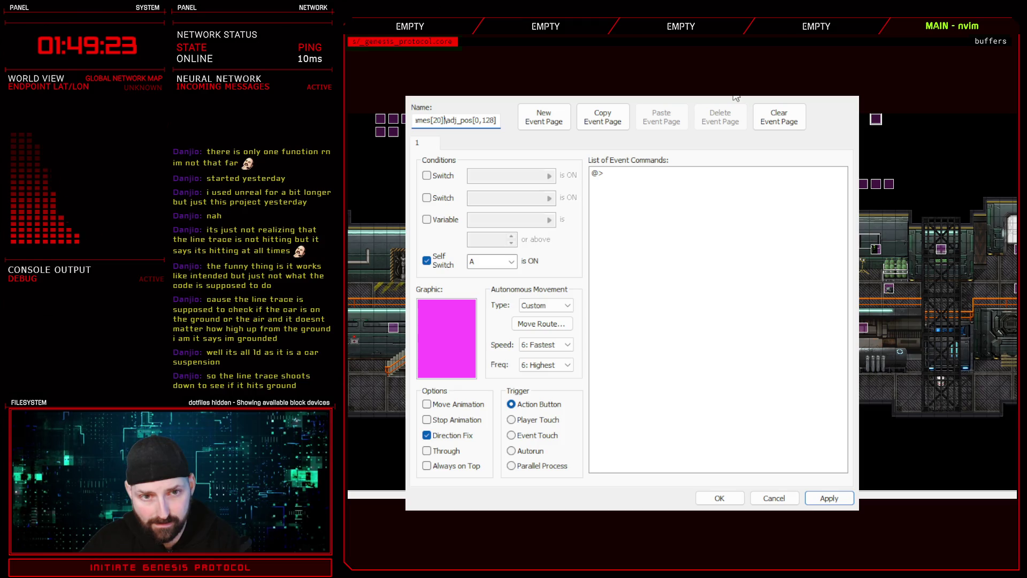
pyautogui.click(720, 498)
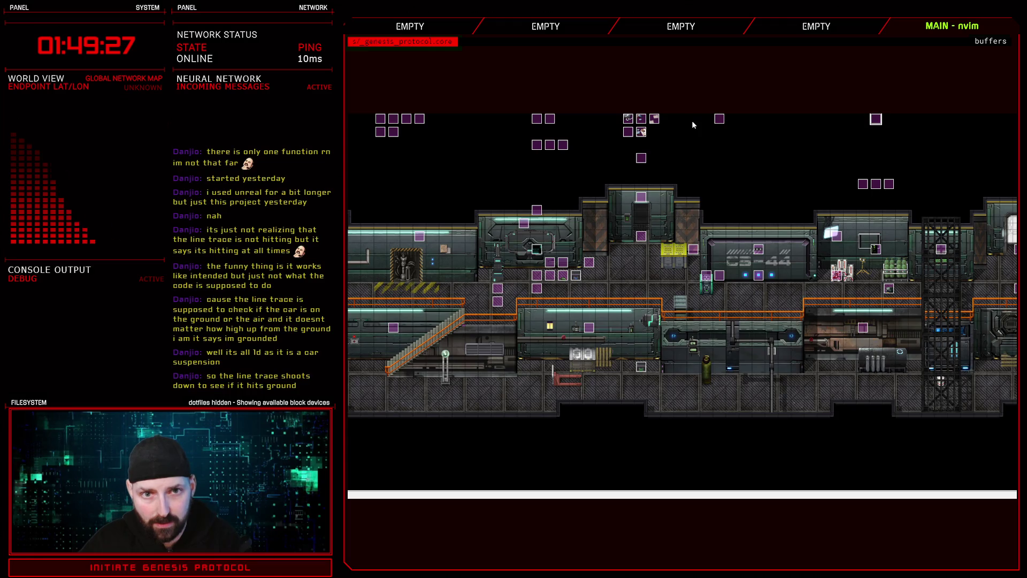
pyautogui.click(642, 157)
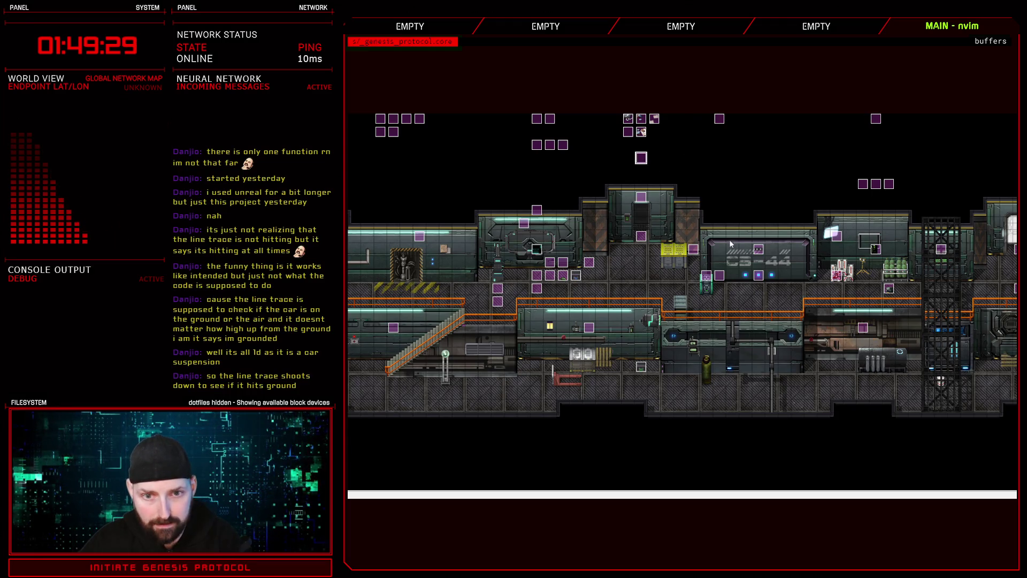
# Open the cutscene event's third page and find its move_event_to(57,45) script command
pyautogui.press('Return')
pyautogui.scroll(-10, 734, 250)
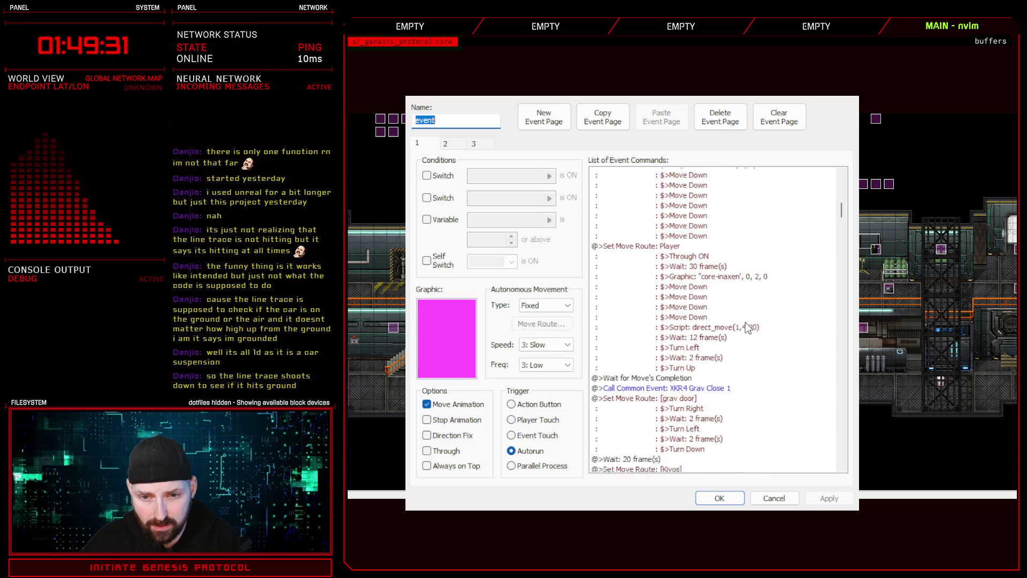
pyautogui.scroll(-5, 739, 316)
pyautogui.click(473, 143)
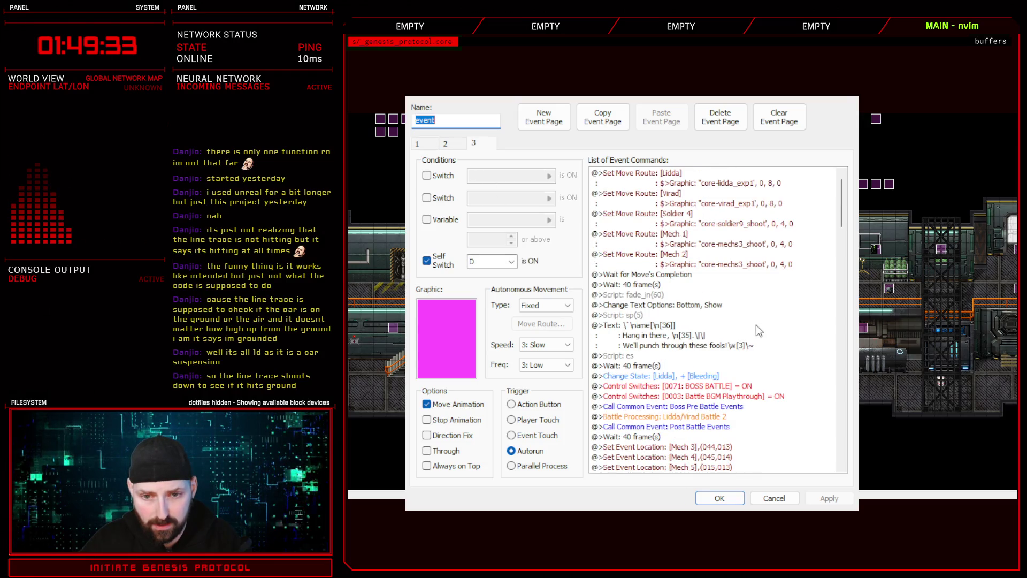
pyautogui.scroll(-10, 757, 326)
pyautogui.scroll(-15, 685, 299)
pyautogui.scroll(-5, 696, 347)
pyautogui.scroll(20, 695, 348)
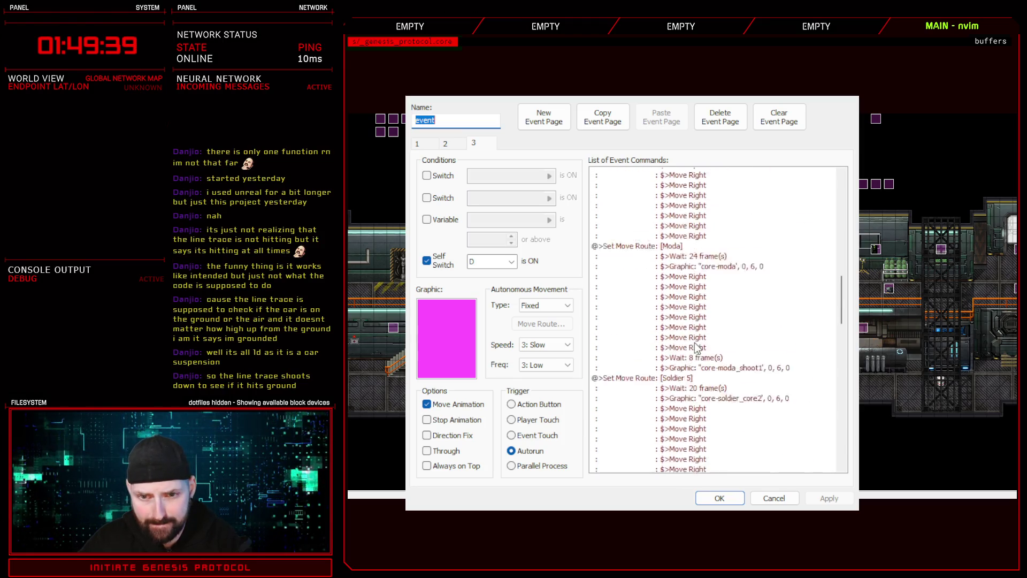
pyautogui.scroll(15, 696, 347)
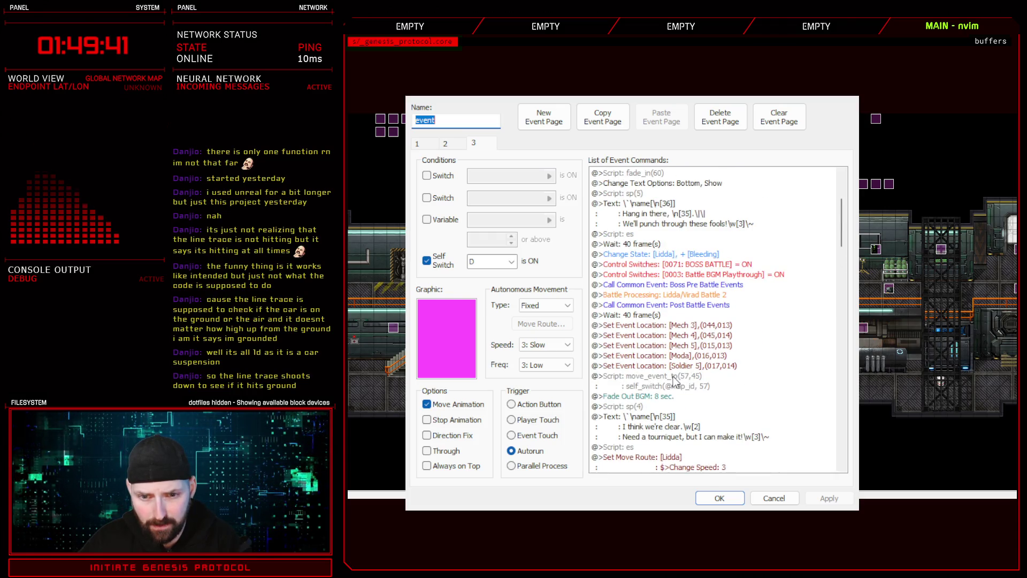
# Move the move_event_to(57,45) script above Wait: 40 frames and save the event
pyautogui.click(676, 379)
pyautogui.press('Delete')
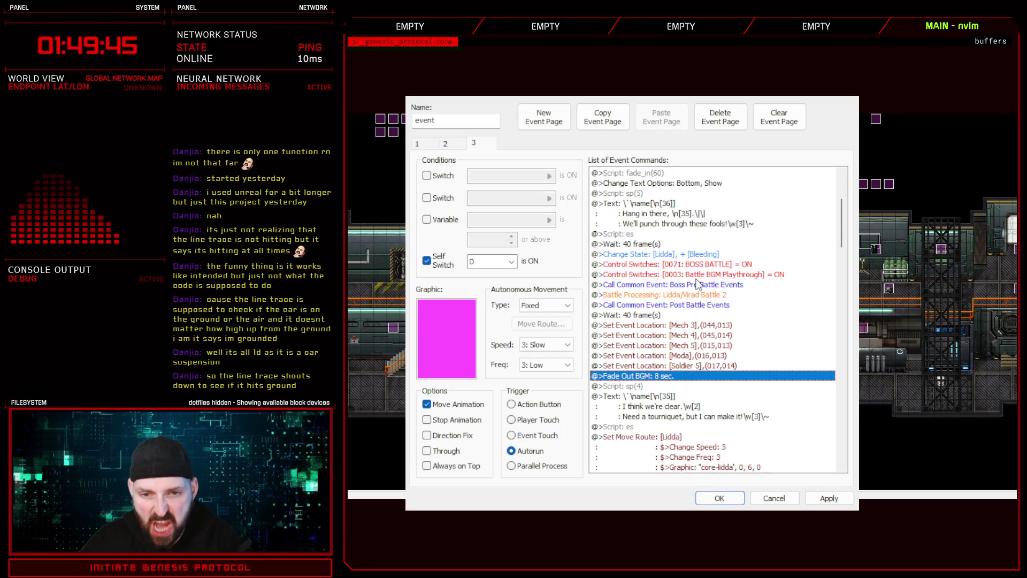
pyautogui.click(664, 316)
pyautogui.hotkey('ctrl', 'v')
pyautogui.click(686, 318)
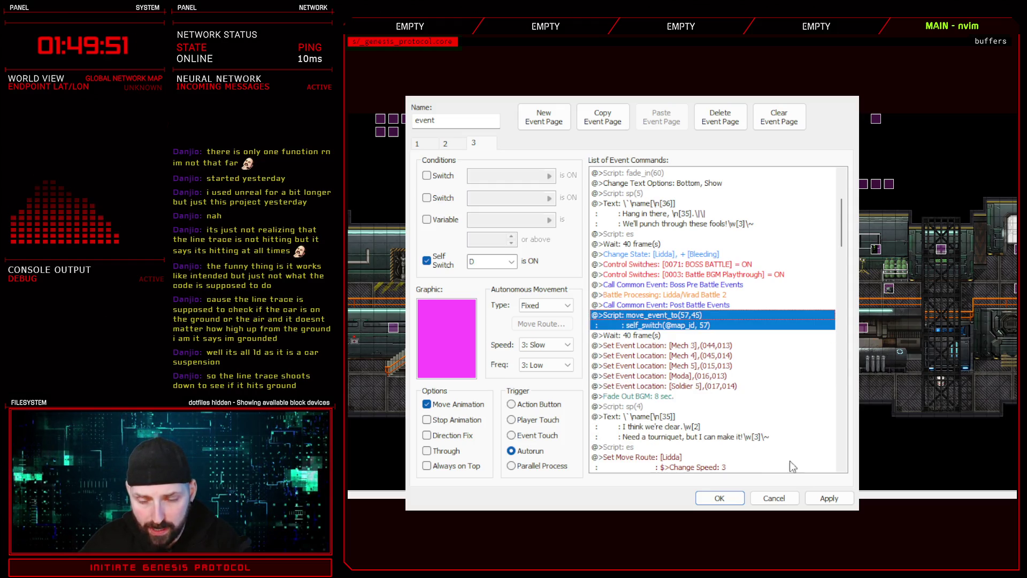
pyautogui.click(719, 498)
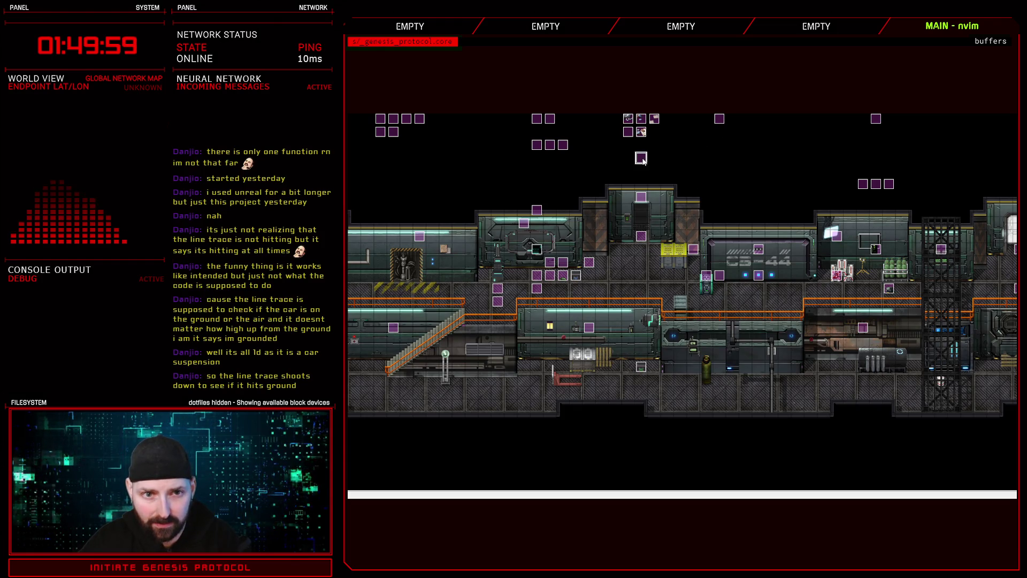
# Add 32 to the sp(5) script call on the cutscene event's third page and apply
pyautogui.doubleClick(837, 236)
pyautogui.moveTo(841, 185); pyautogui.dragTo(843, 226)
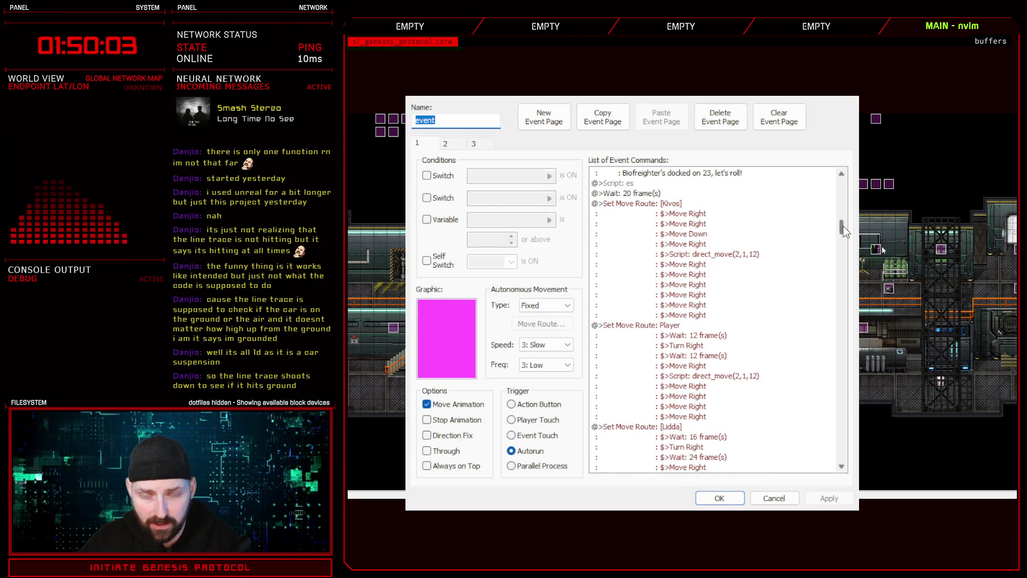
pyautogui.scroll(3, 842, 225)
pyautogui.click(473, 144)
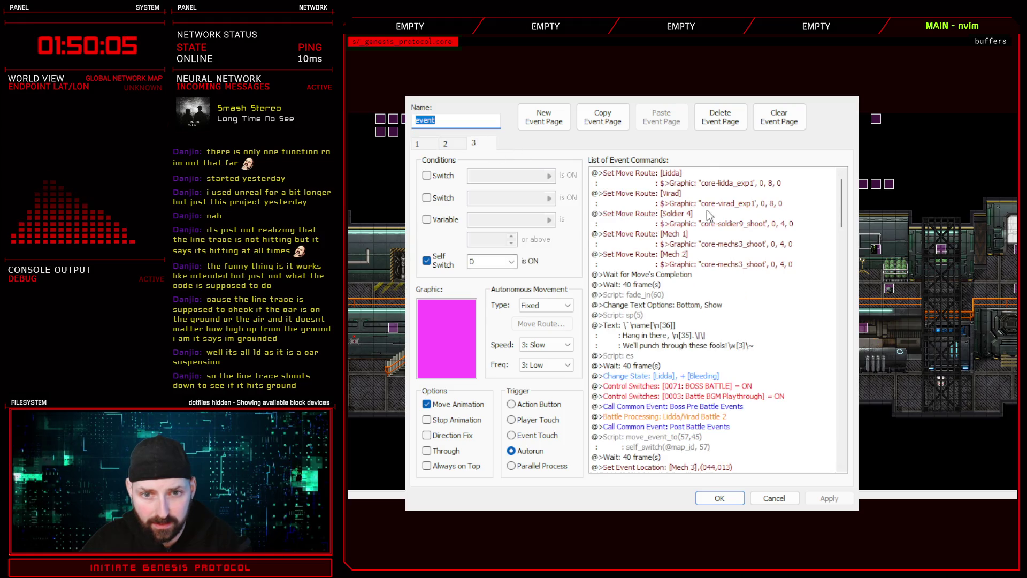
pyautogui.click(648, 315)
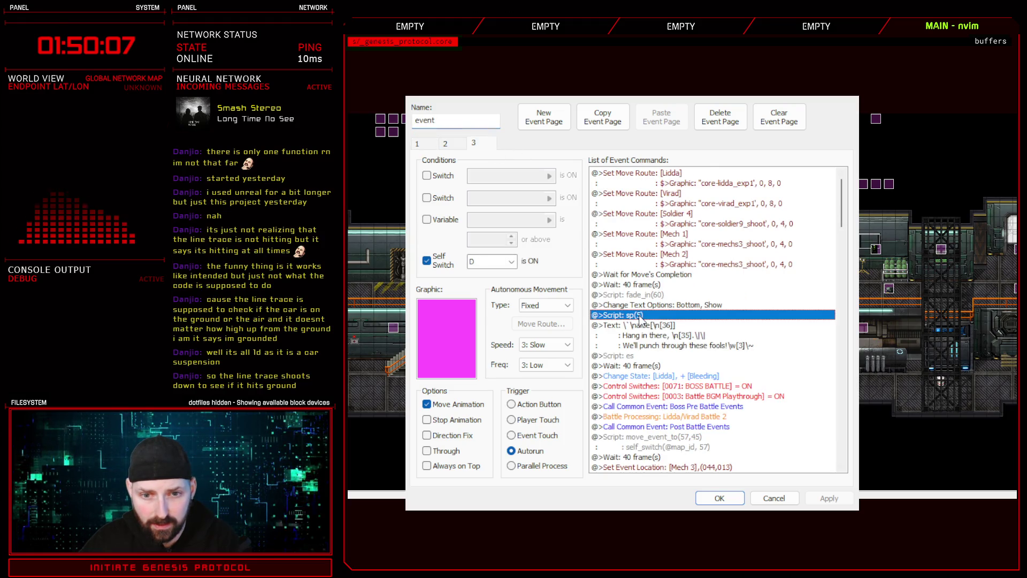
pyautogui.doubleClick(680, 314)
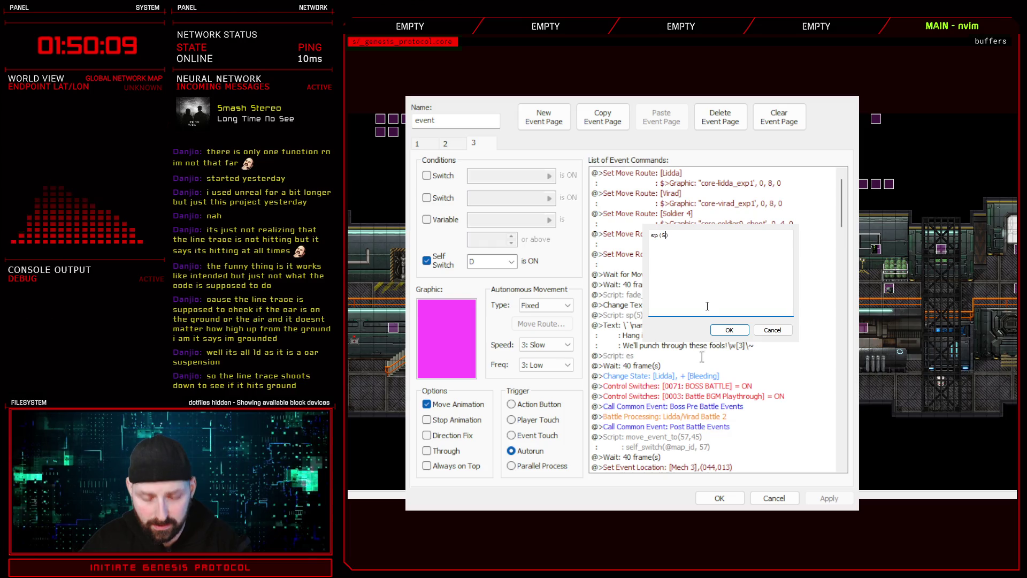
pyautogui.write(',32')
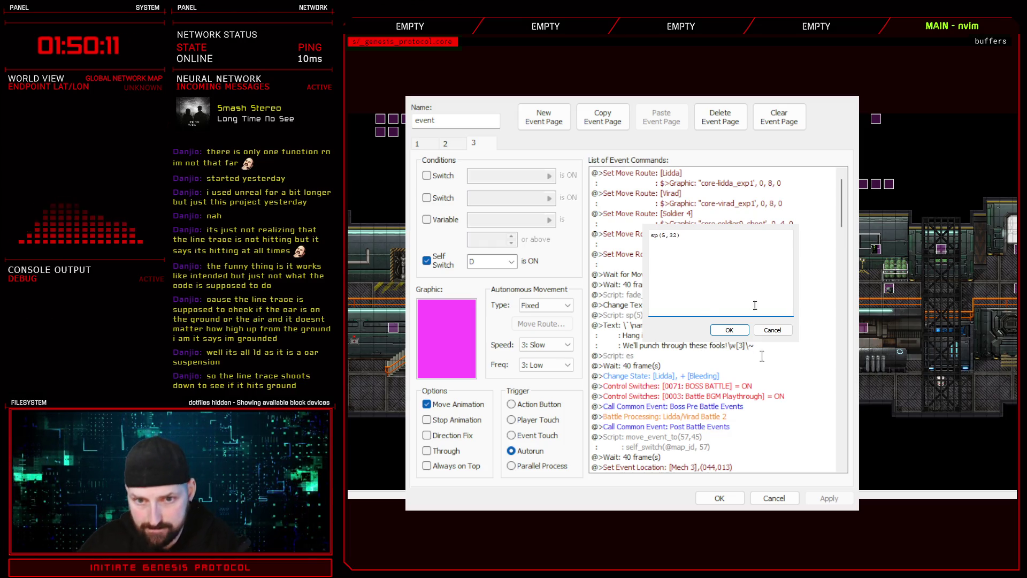
pyautogui.click(741, 330)
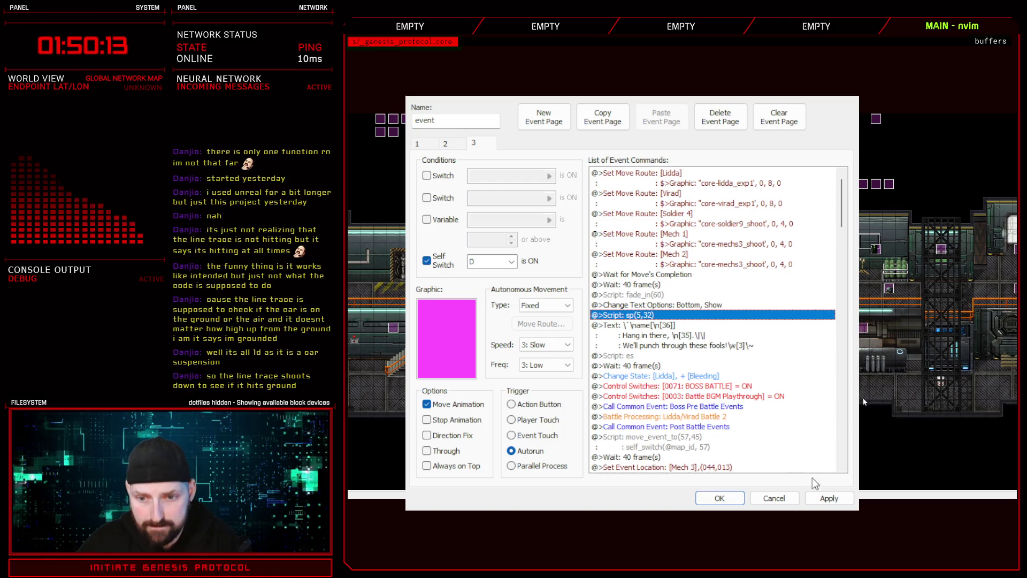
pyautogui.click(830, 498)
# On page one, edit the sp(5) script call to read sp(5,32)
pyautogui.scroll(-6, 712, 347)
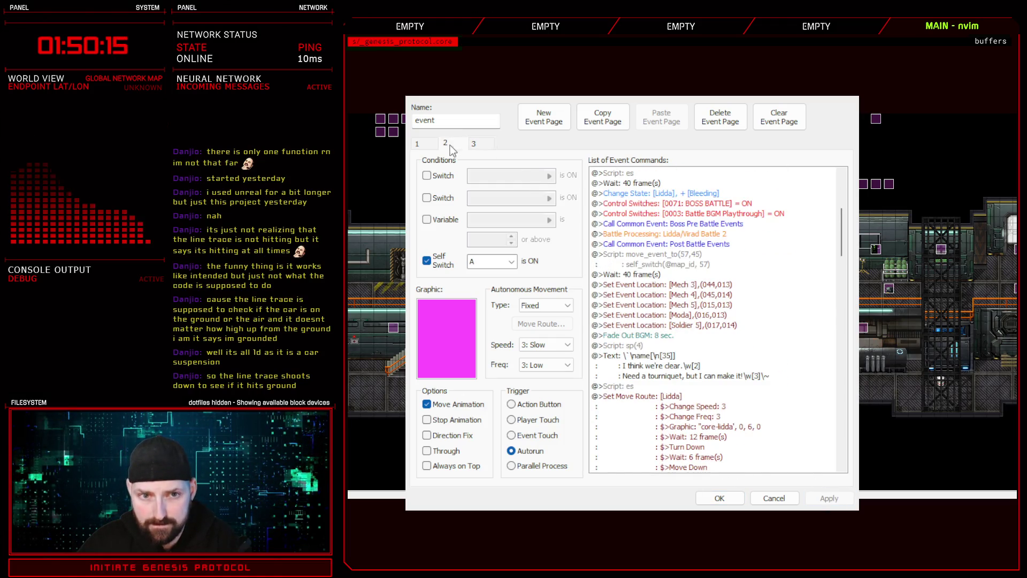
pyautogui.click(429, 144)
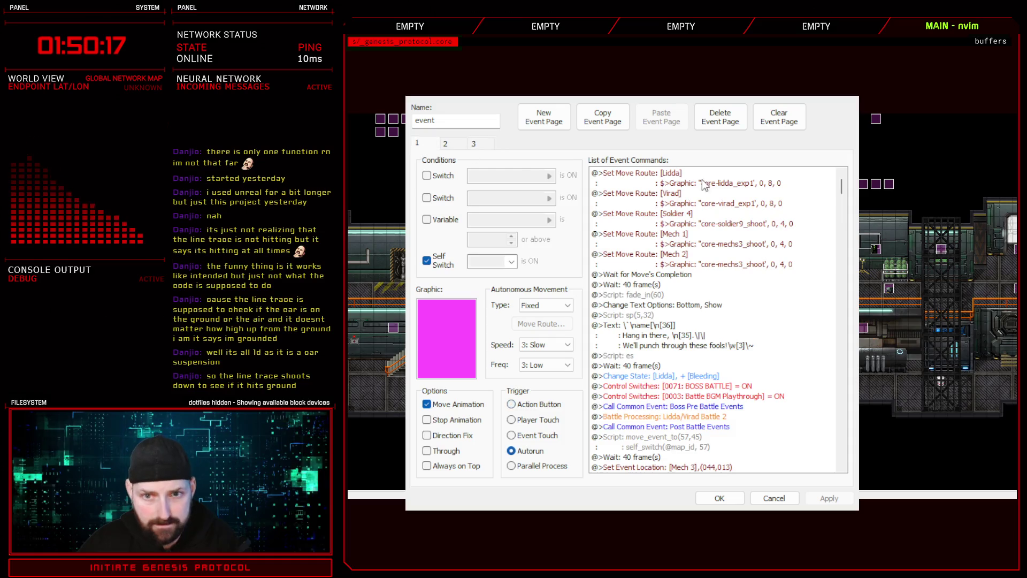
pyautogui.scroll(-15, 704, 268)
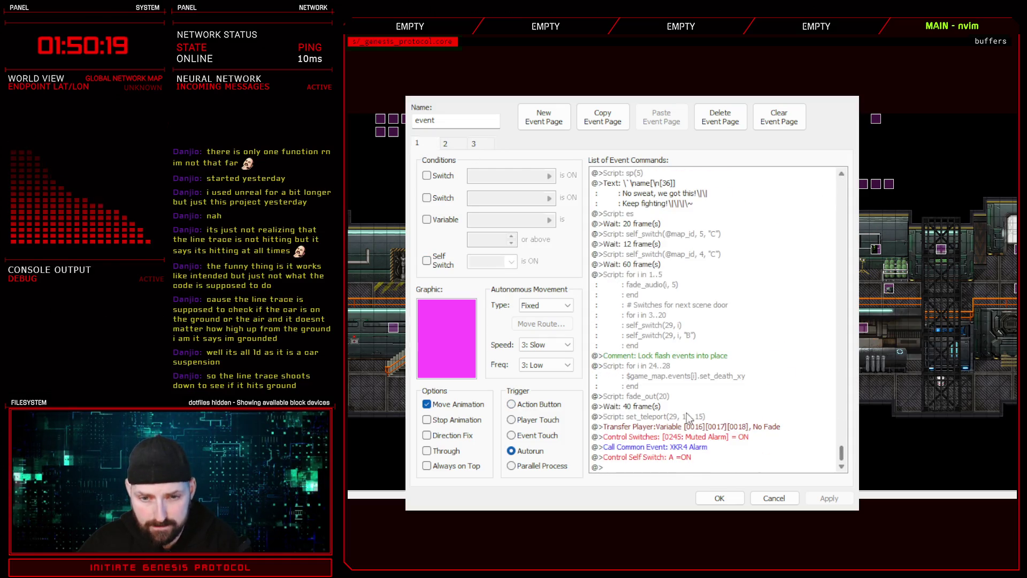
pyautogui.scroll(4, 642, 321)
pyautogui.click(640, 295)
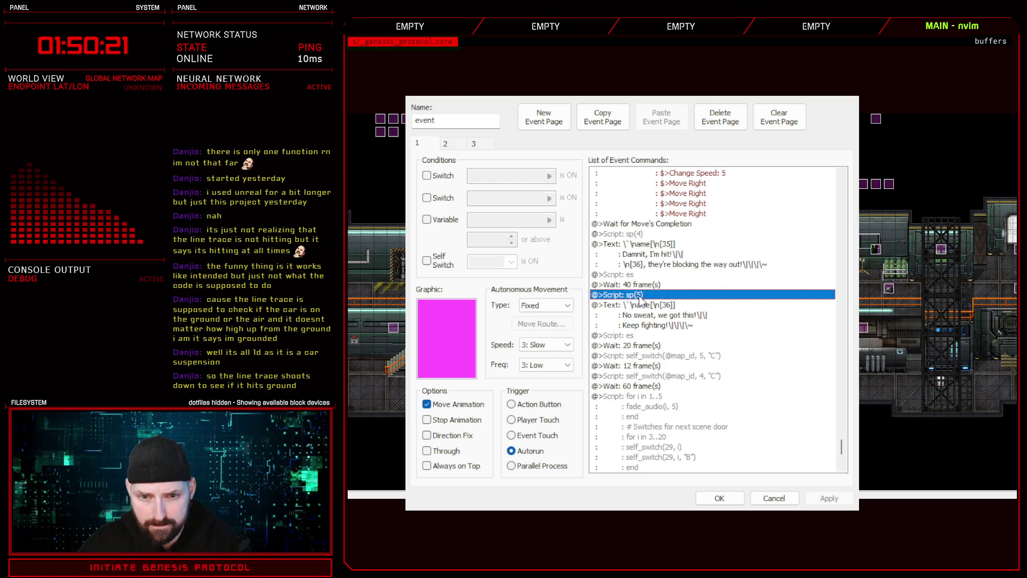
pyautogui.doubleClick(654, 294)
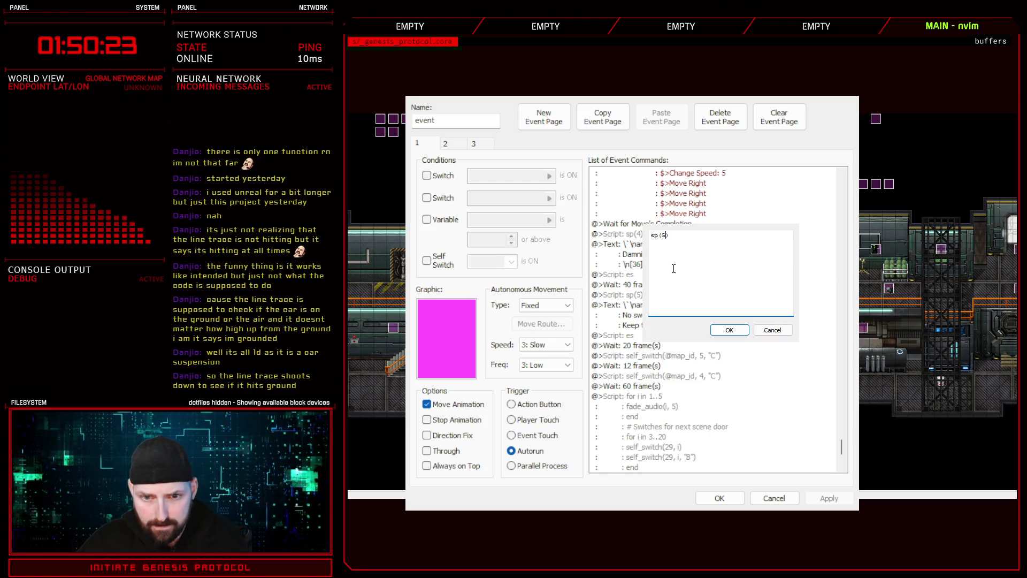
pyautogui.write(',32')
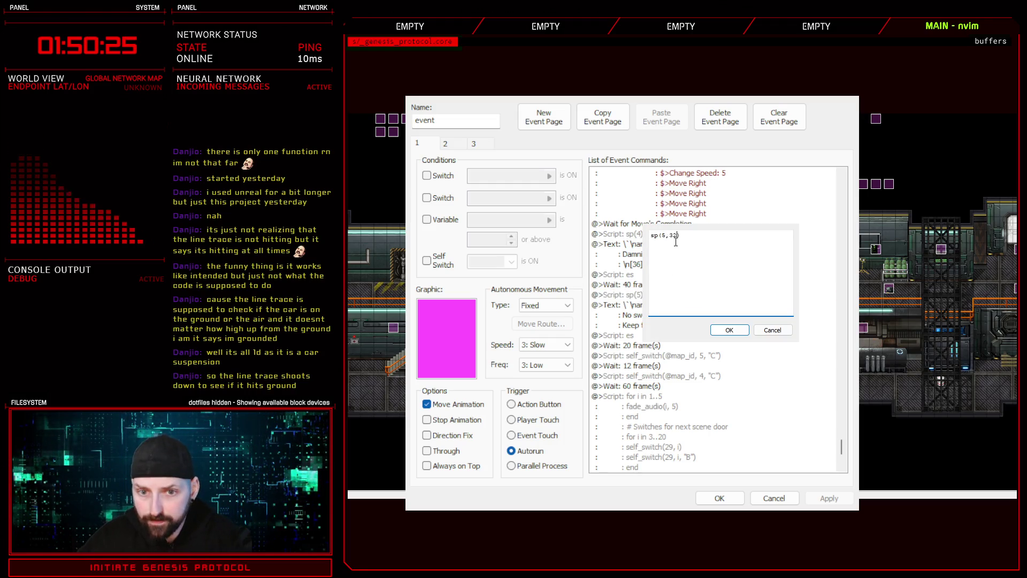
pyautogui.click(729, 330)
# Apply the event changes and close the editor back to the map
pyautogui.scroll(4, 701, 396)
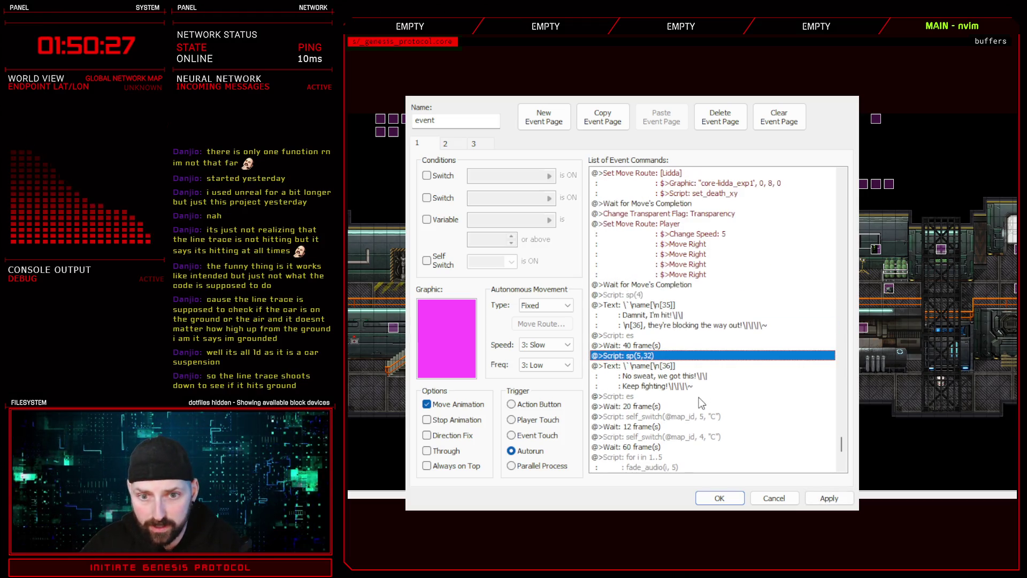
pyautogui.scroll(9, 695, 411)
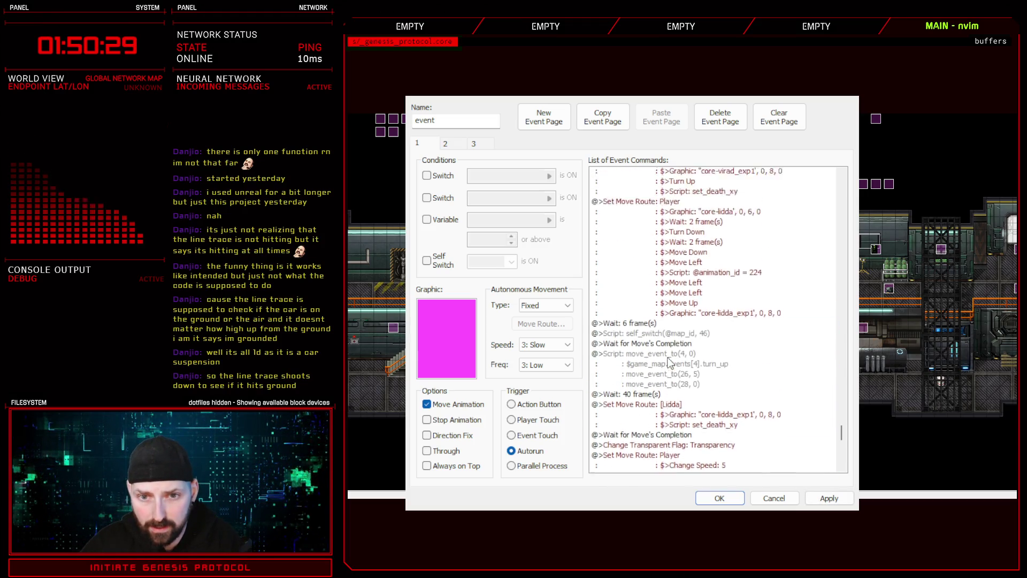
pyautogui.scroll(5, 685, 348)
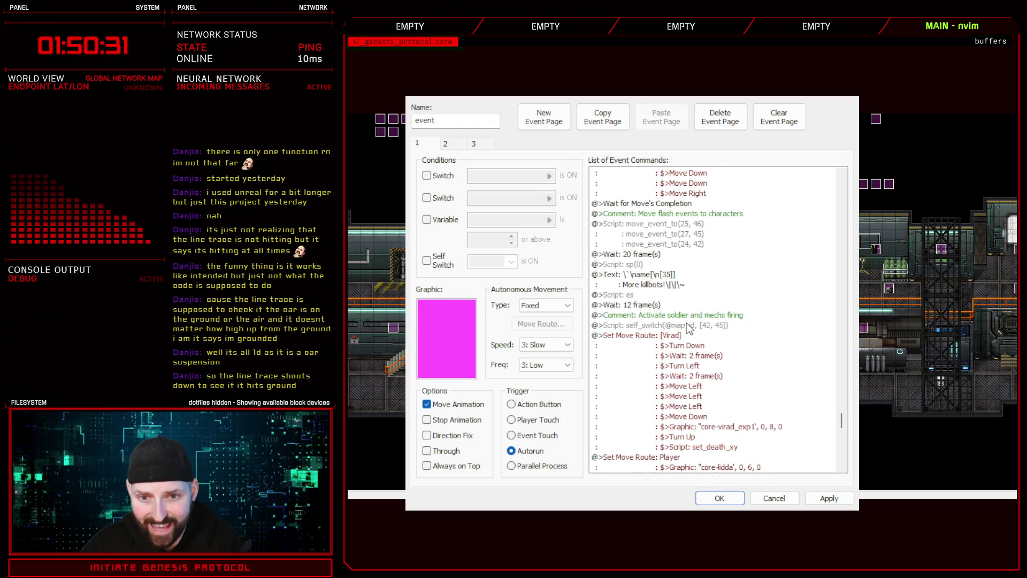
pyautogui.click(689, 327)
pyautogui.click(829, 498)
pyautogui.click(720, 497)
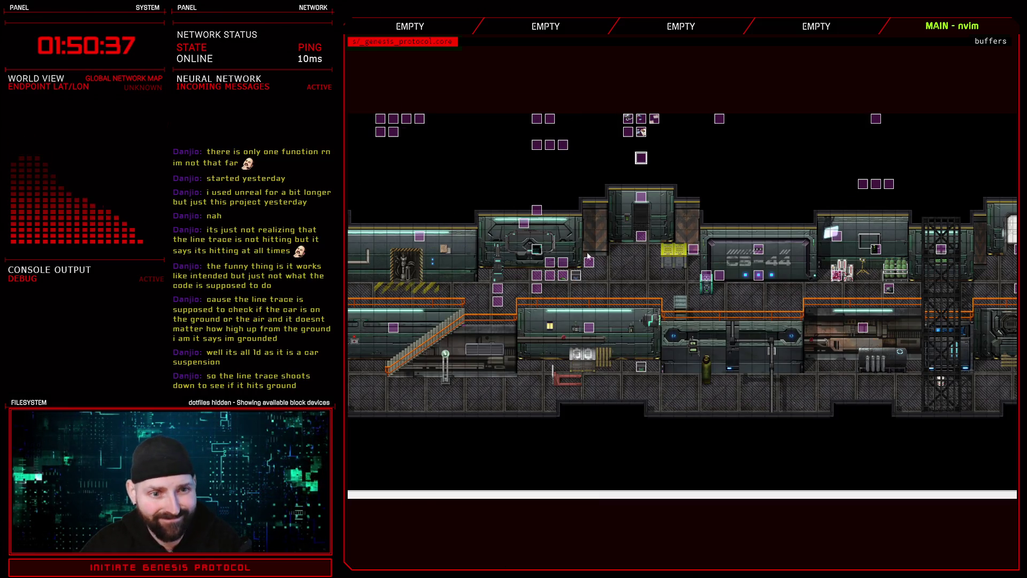
# Locate the fire event among the map's event tiles and open it for editing
pyautogui.click(562, 263)
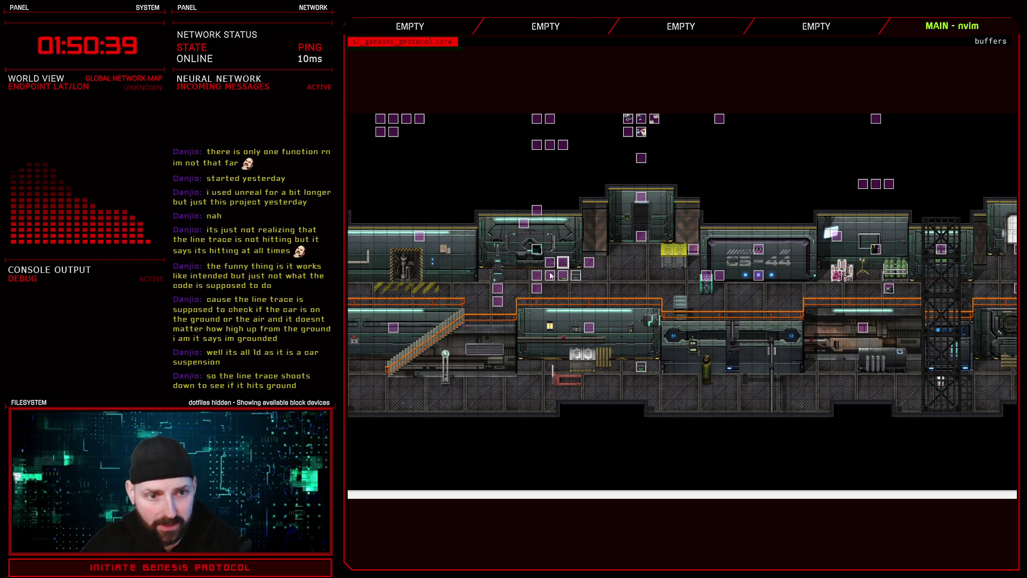
pyautogui.click(549, 122)
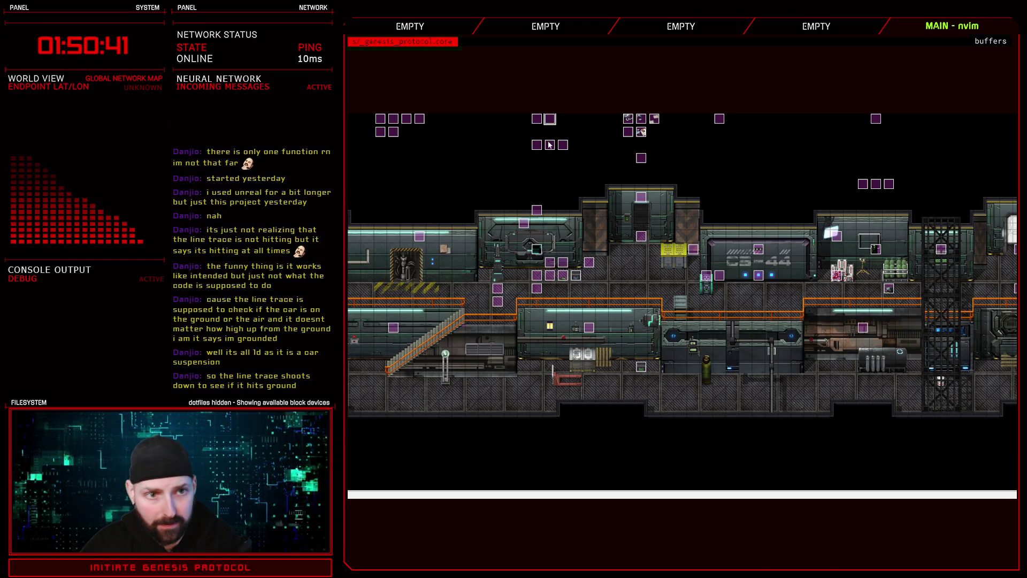
pyautogui.click(540, 131)
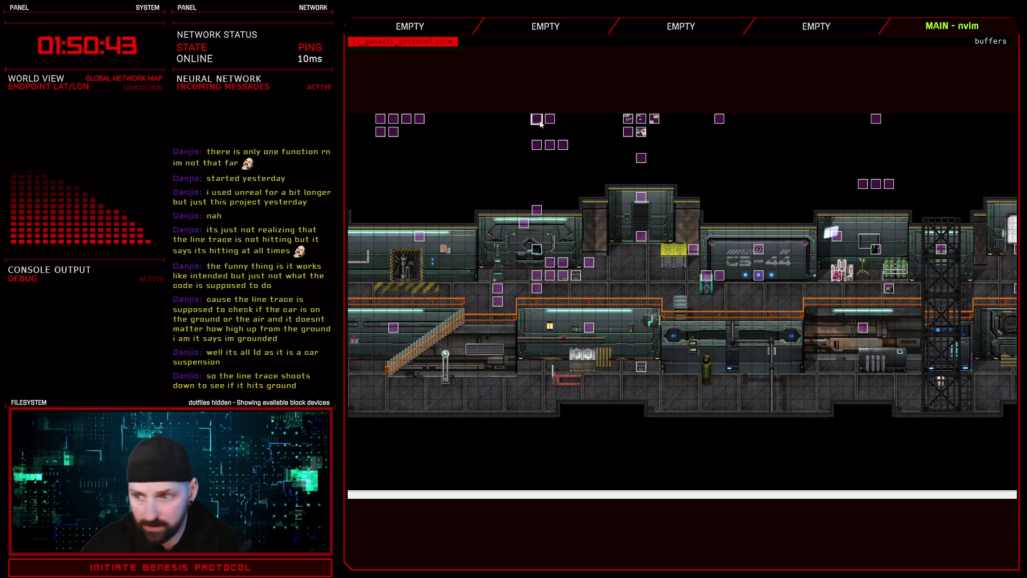
pyautogui.click(523, 131)
pyautogui.doubleClick(421, 120)
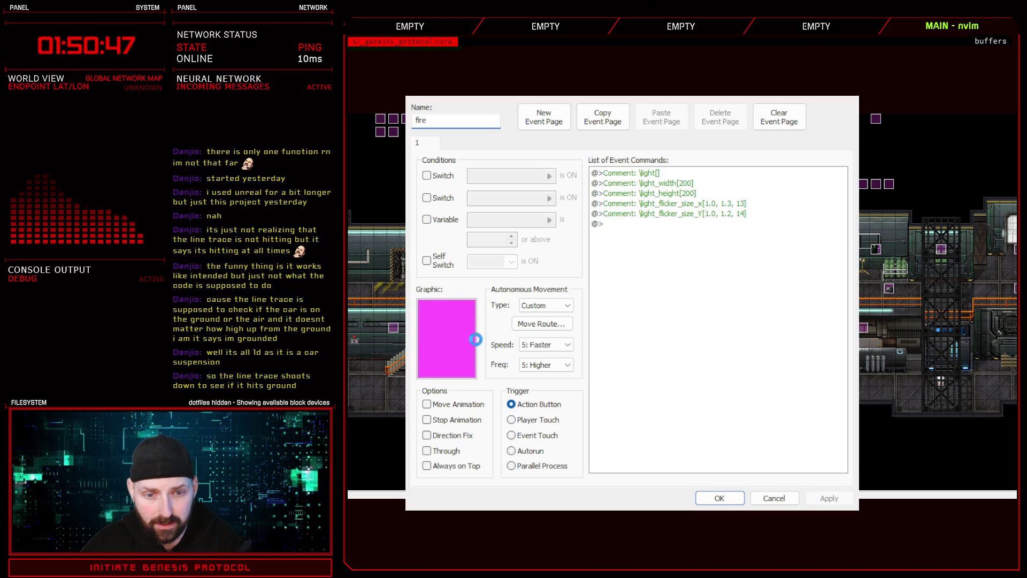
# Browse the core-fire_ground4 to 6 sprite sheets in the fire event's graphic picker
pyautogui.doubleClick(447, 338)
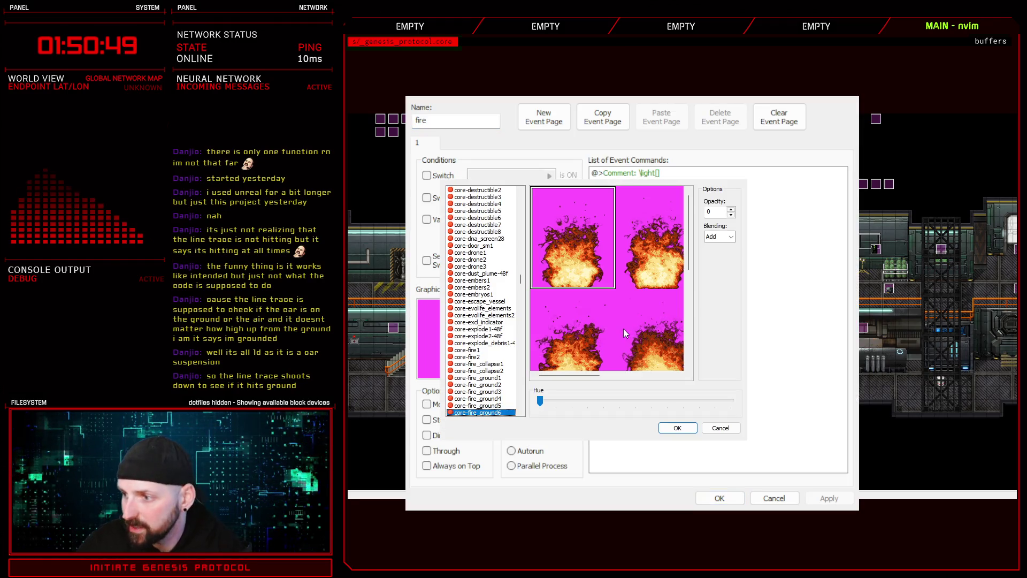
pyautogui.click(503, 371)
pyautogui.click(491, 367)
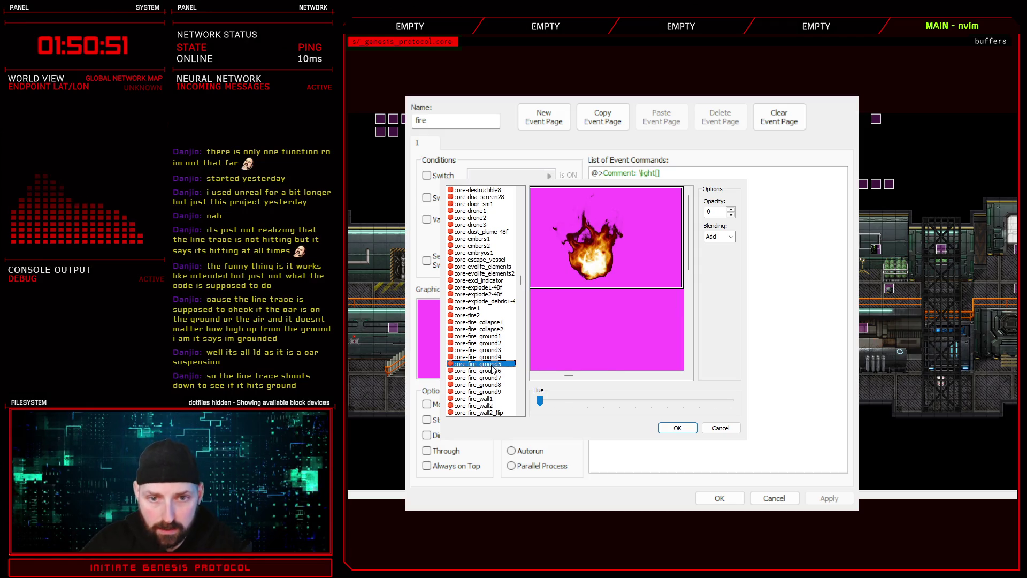
pyautogui.moveTo(563, 377)
pyautogui.mouseDown()
pyautogui.moveTo(672, 376)
pyautogui.moveTo(535, 378)
pyautogui.mouseUp()
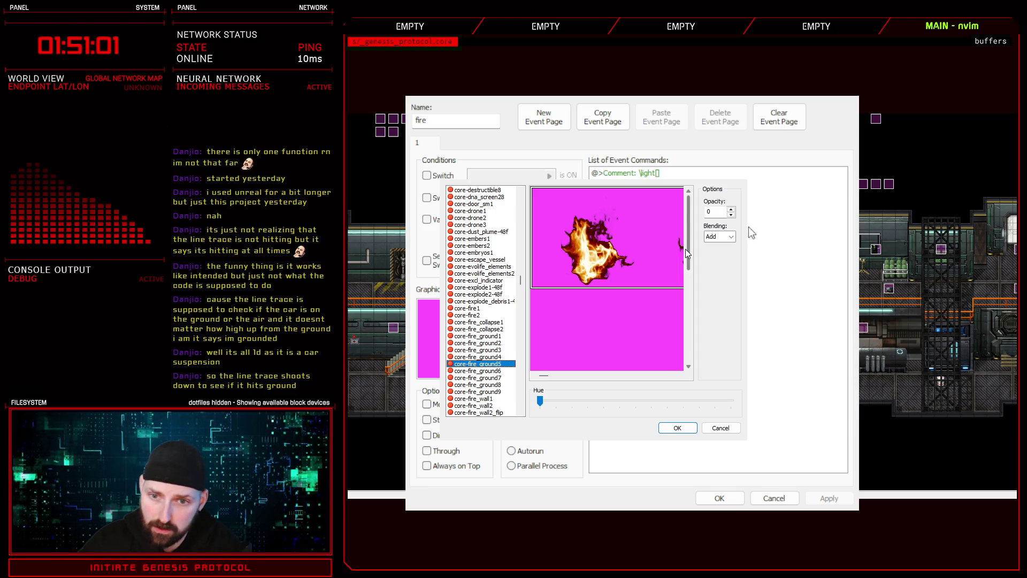
pyautogui.scroll(-3, 655, 354)
pyautogui.moveTo(603, 377); pyautogui.dragTo(512, 377)
pyautogui.scroll(3, 688, 341)
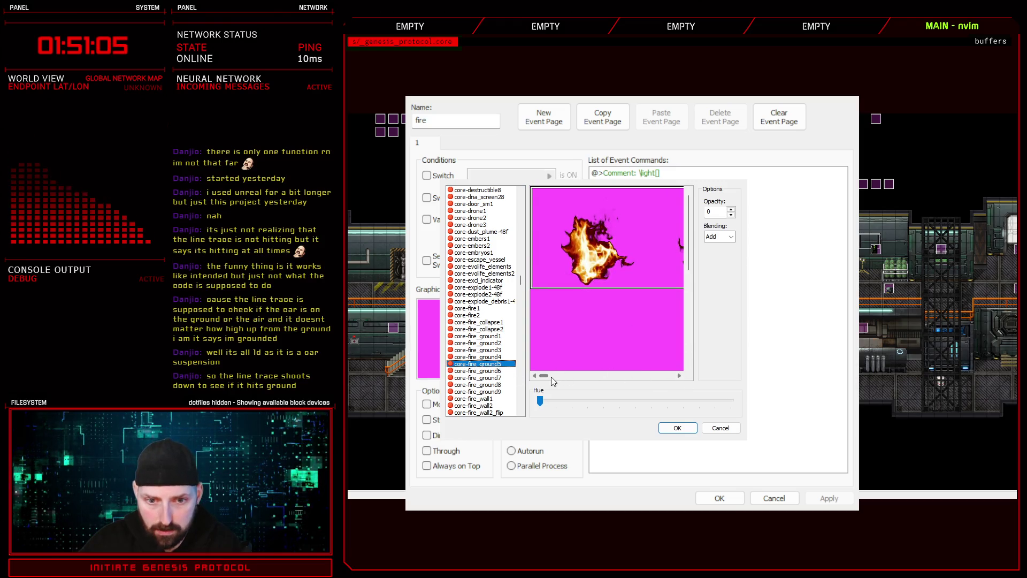
pyautogui.moveTo(552, 378); pyautogui.dragTo(529, 380)
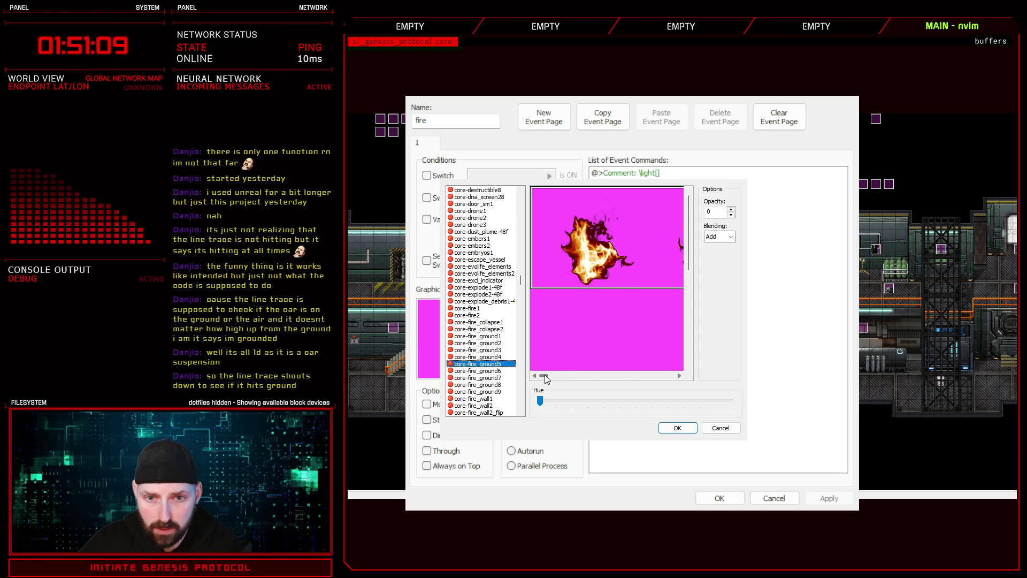
pyautogui.moveTo(545, 374); pyautogui.dragTo(546, 375)
pyautogui.click(679, 376)
pyautogui.click(679, 377)
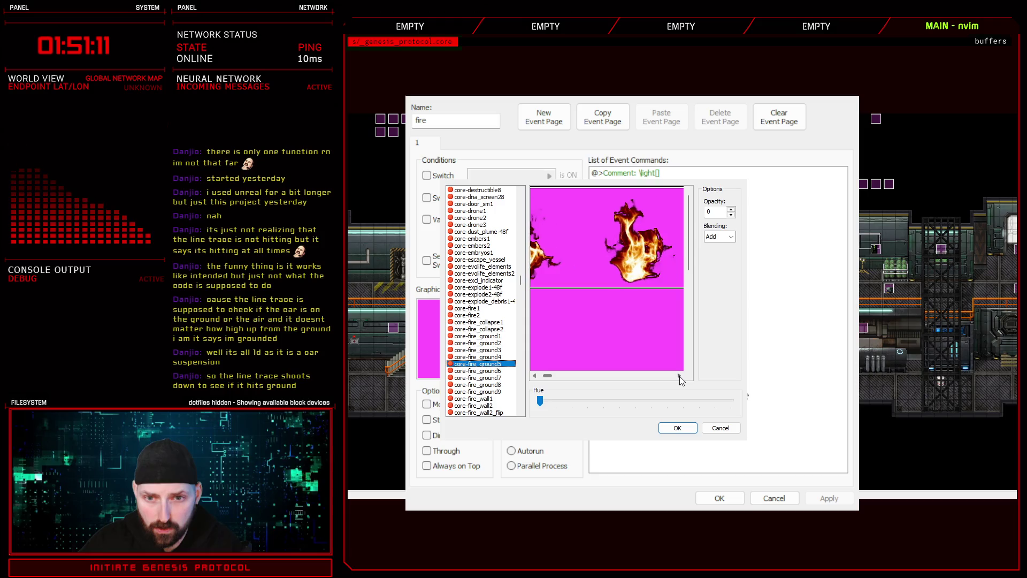
pyautogui.click(679, 377)
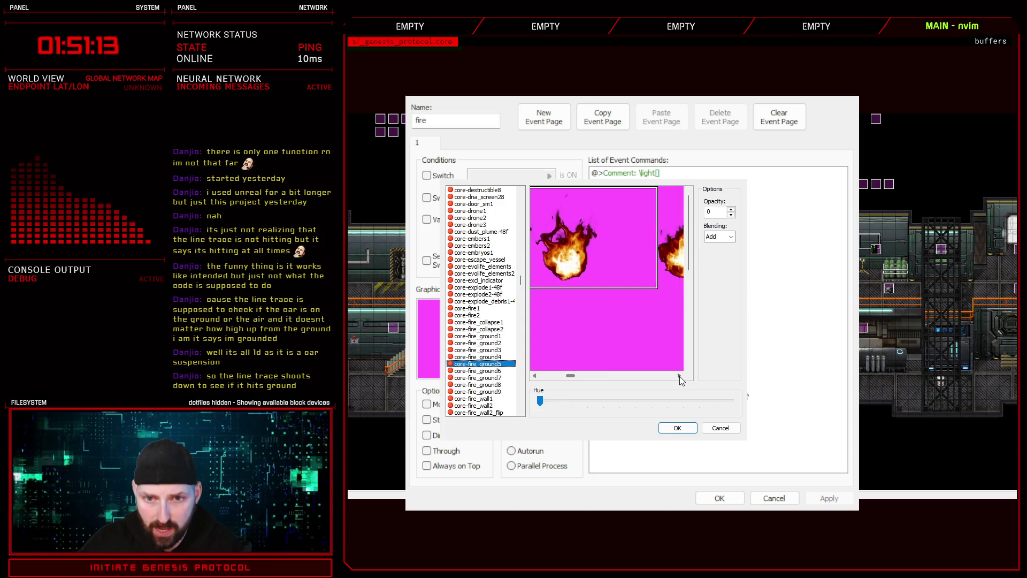
pyautogui.click(679, 377)
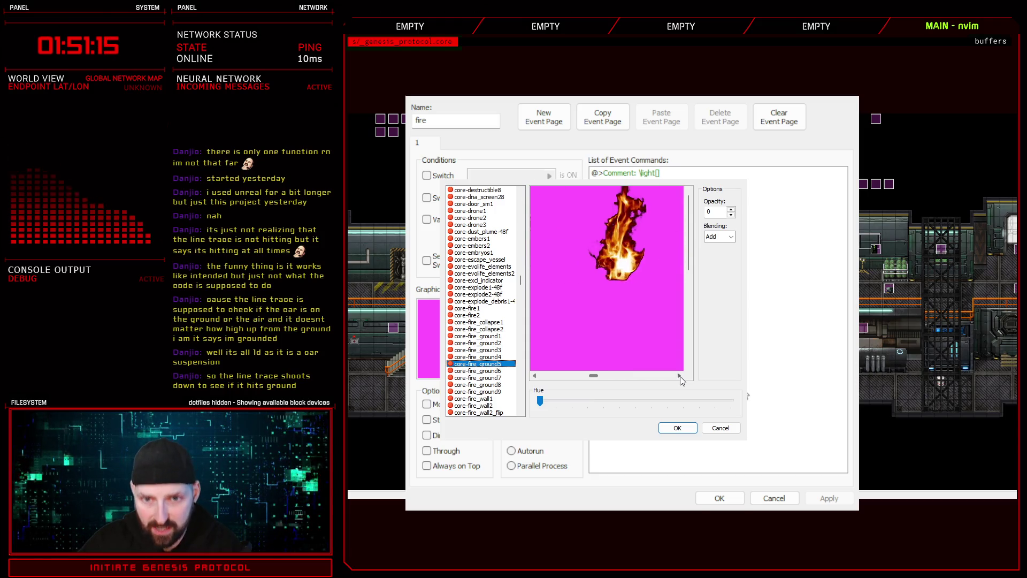
pyautogui.click(680, 377)
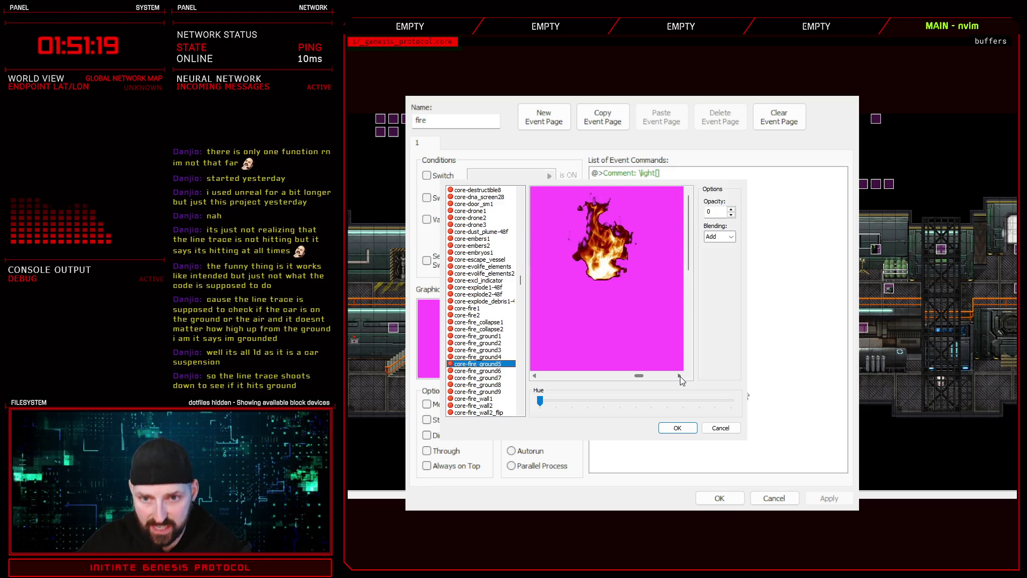
pyautogui.click(679, 377)
pyautogui.click(679, 377)
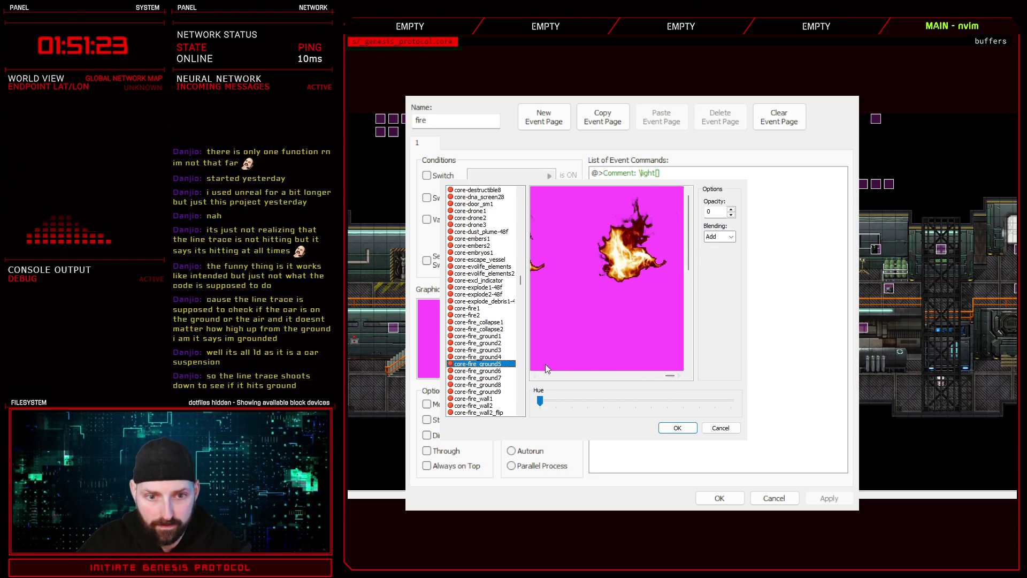
pyautogui.press('Up')
pyautogui.scroll(-3, 683, 256)
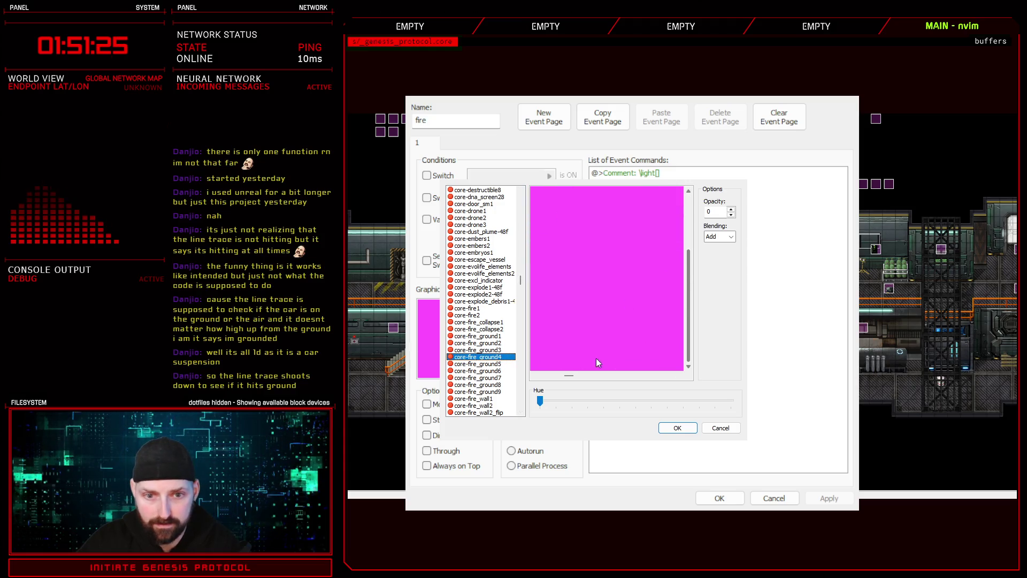
pyautogui.scroll(3, 636, 341)
# Compare core-fire_ground7 to 9, set a core-fire_ground9 frame as the graphic, and save
pyautogui.click(479, 378)
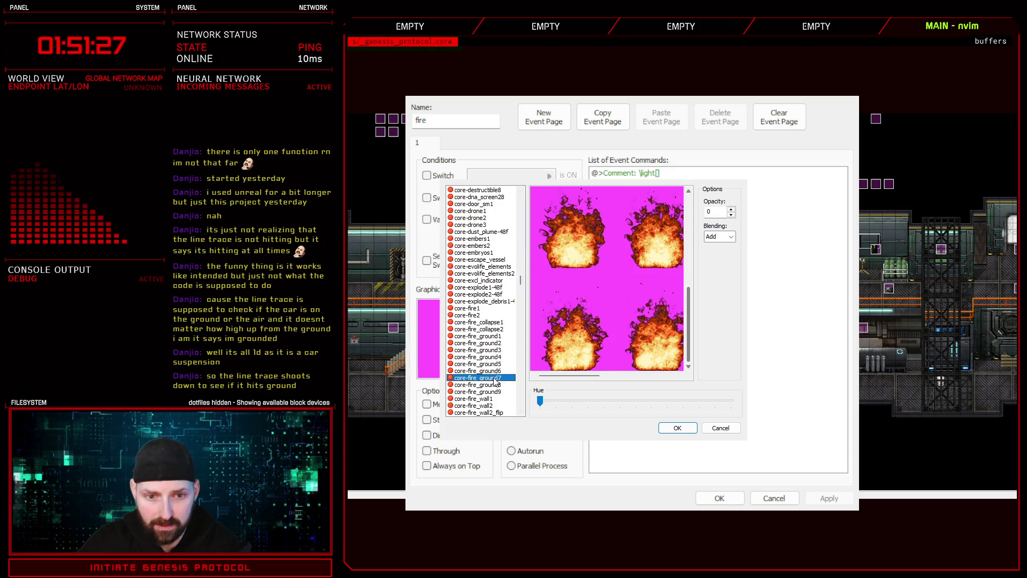
pyautogui.moveTo(572, 379); pyautogui.dragTo(683, 383)
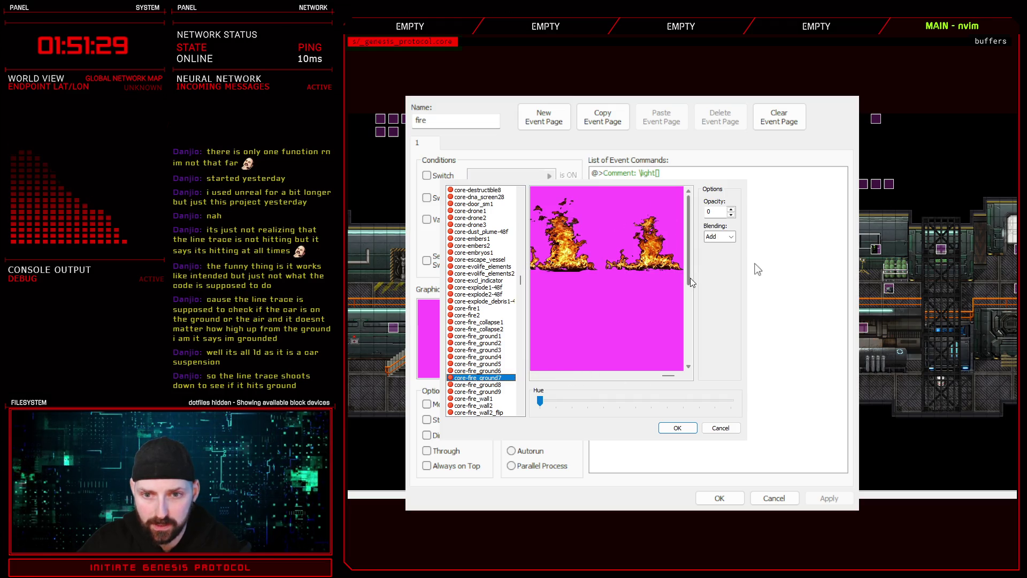
pyautogui.moveTo(690, 278); pyautogui.dragTo(689, 356)
pyautogui.click(491, 386)
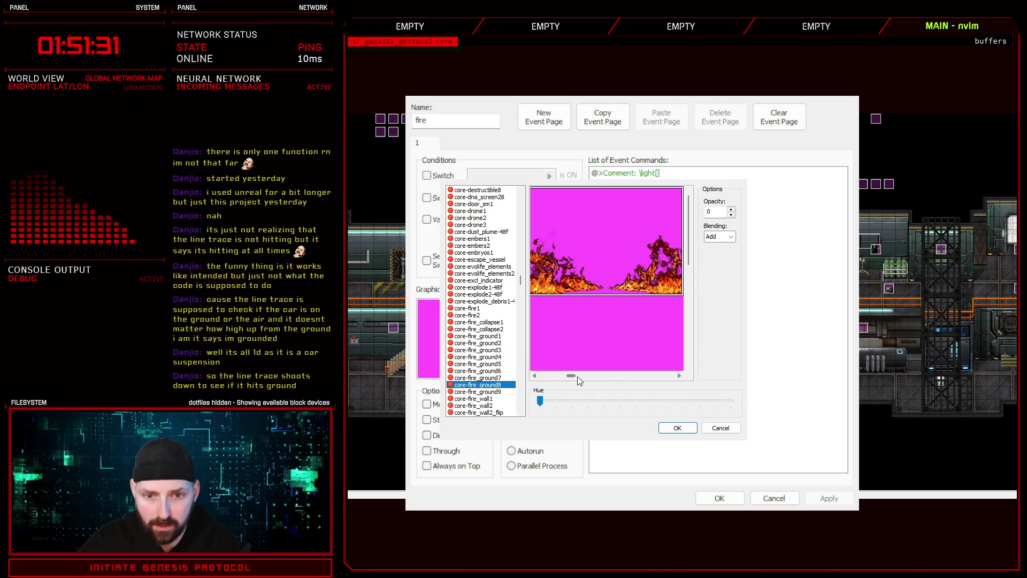
pyautogui.moveTo(573, 377); pyautogui.dragTo(674, 376)
pyautogui.moveTo(690, 230)
pyautogui.mouseDown()
pyautogui.moveTo(759, 224)
pyautogui.moveTo(752, 380)
pyautogui.mouseUp()
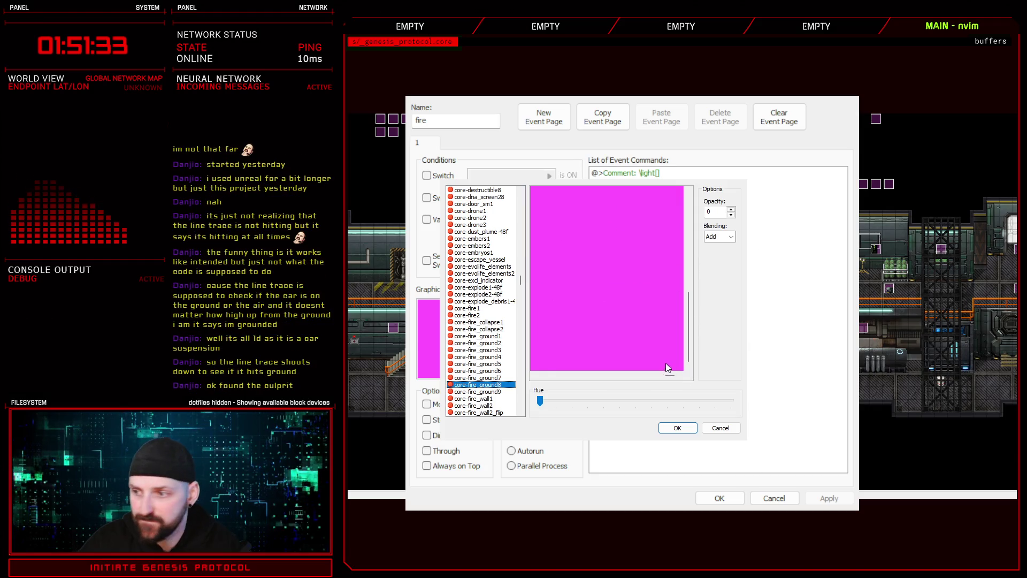
pyautogui.click(498, 391)
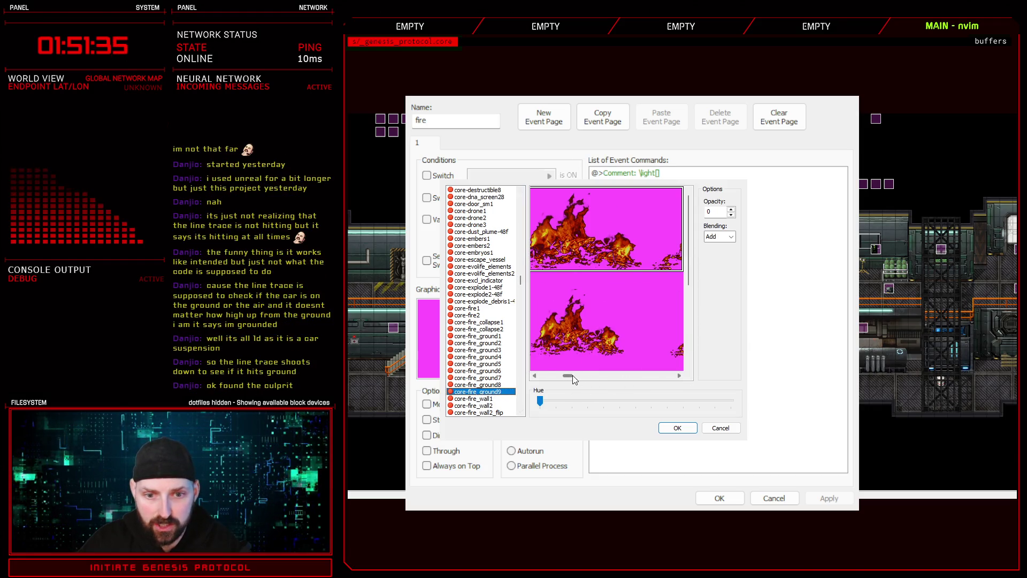
pyautogui.moveTo(572, 376); pyautogui.dragTo(676, 377)
pyautogui.moveTo(688, 273)
pyautogui.mouseDown()
pyautogui.moveTo(753, 259)
pyautogui.moveTo(764, 369)
pyautogui.mouseUp()
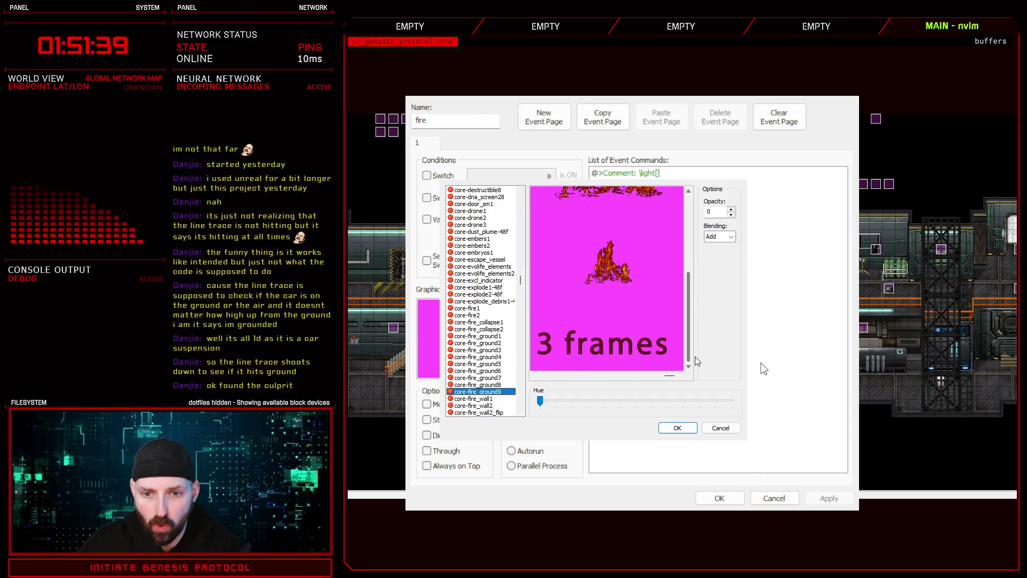
pyautogui.moveTo(650, 377)
pyautogui.mouseDown()
pyautogui.moveTo(668, 377)
pyautogui.moveTo(544, 376)
pyautogui.mouseUp()
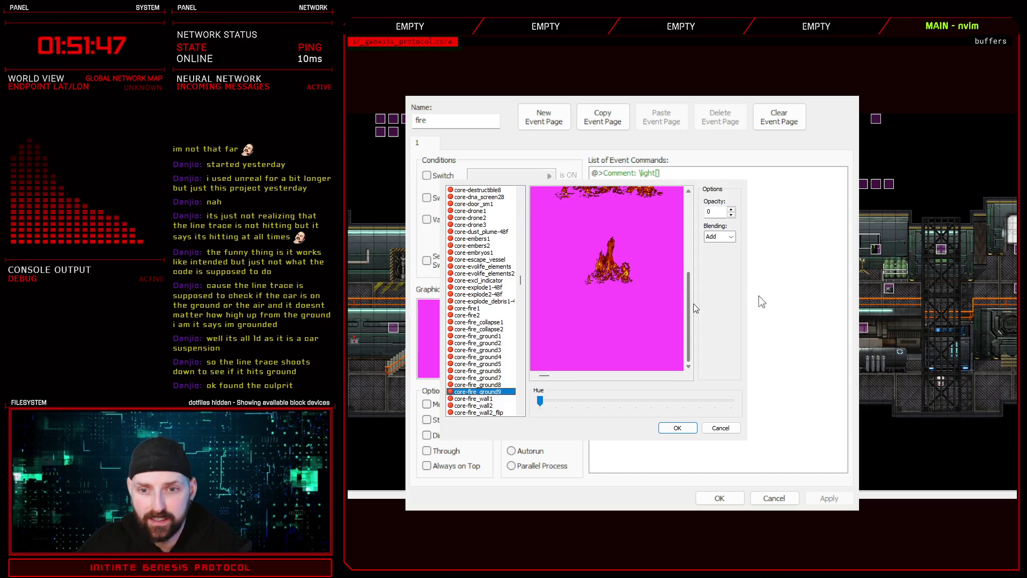
pyautogui.moveTo(691, 307); pyautogui.dragTo(696, 260)
pyautogui.moveTo(548, 381)
pyautogui.mouseDown()
pyautogui.moveTo(640, 377)
pyautogui.moveTo(533, 377)
pyautogui.mouseUp()
pyautogui.doubleClick(584, 288)
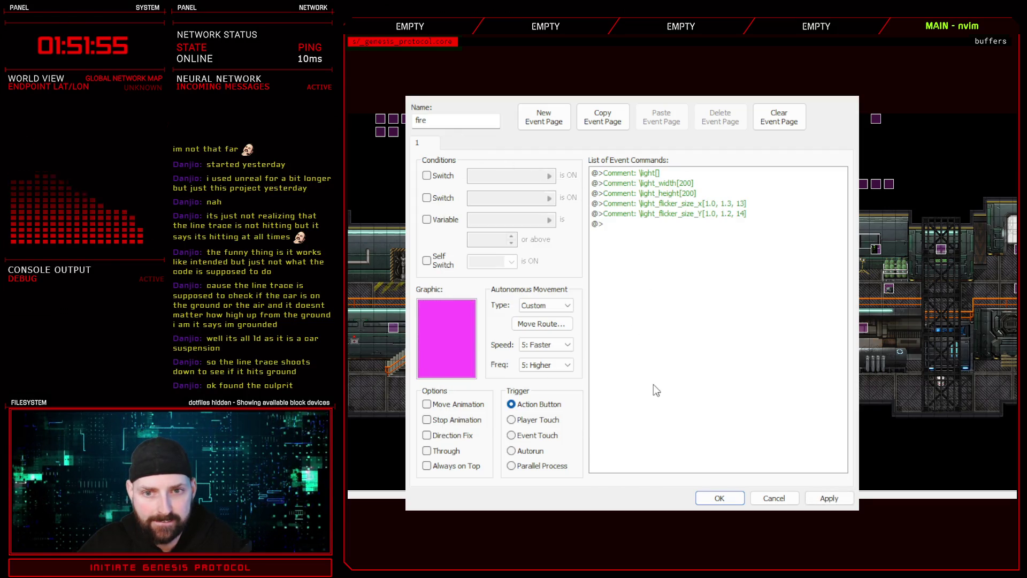
pyautogui.click(719, 497)
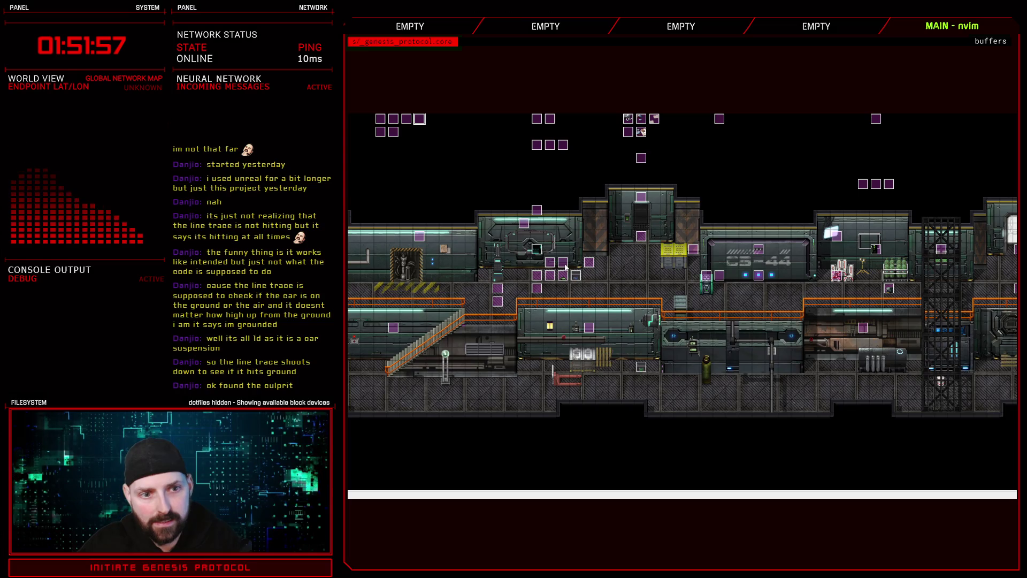
# Remove the space before the tag so the smoke event is named smoke\anim_frames[19]
pyautogui.click(566, 266)
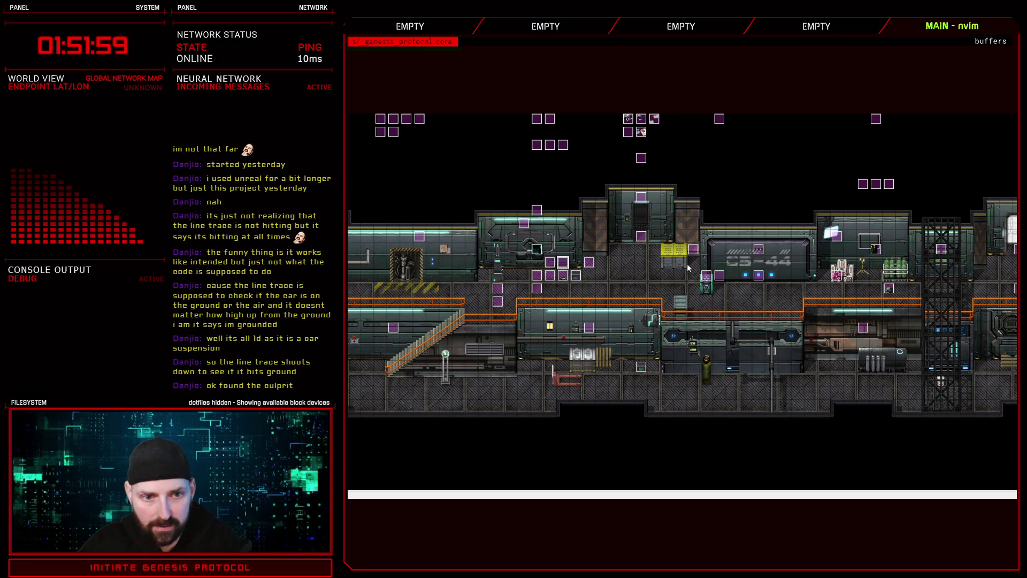
pyautogui.doubleClick(646, 179)
pyautogui.moveTo(439, 121); pyautogui.dragTo(498, 123)
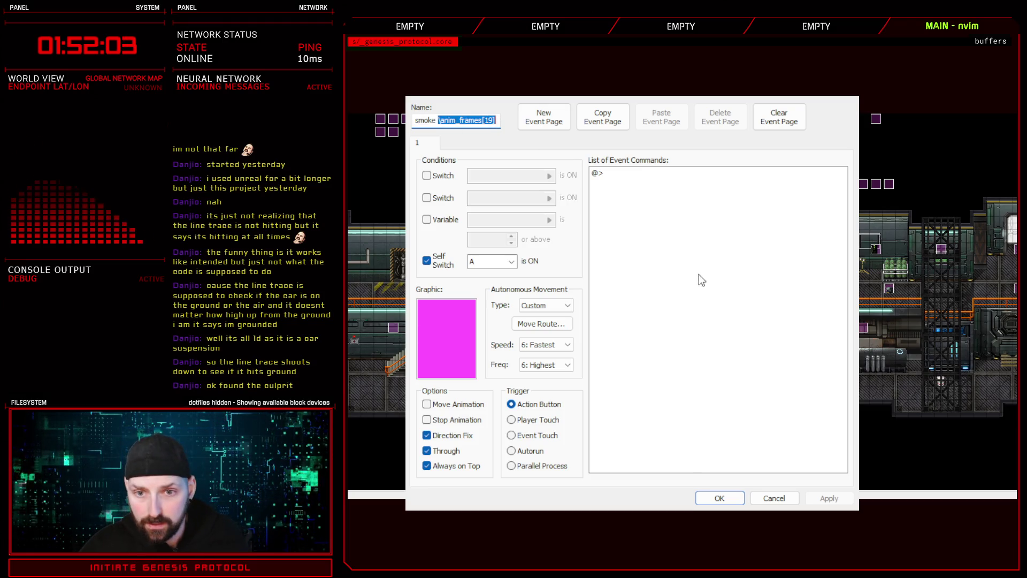
pyautogui.press('Left')
pyautogui.press('BackSpace')
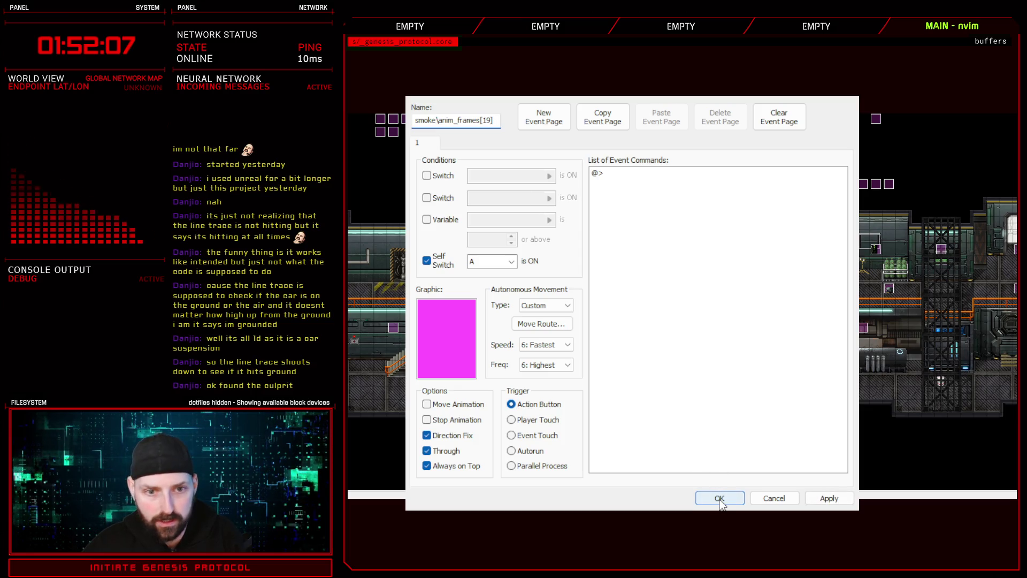
pyautogui.click(720, 499)
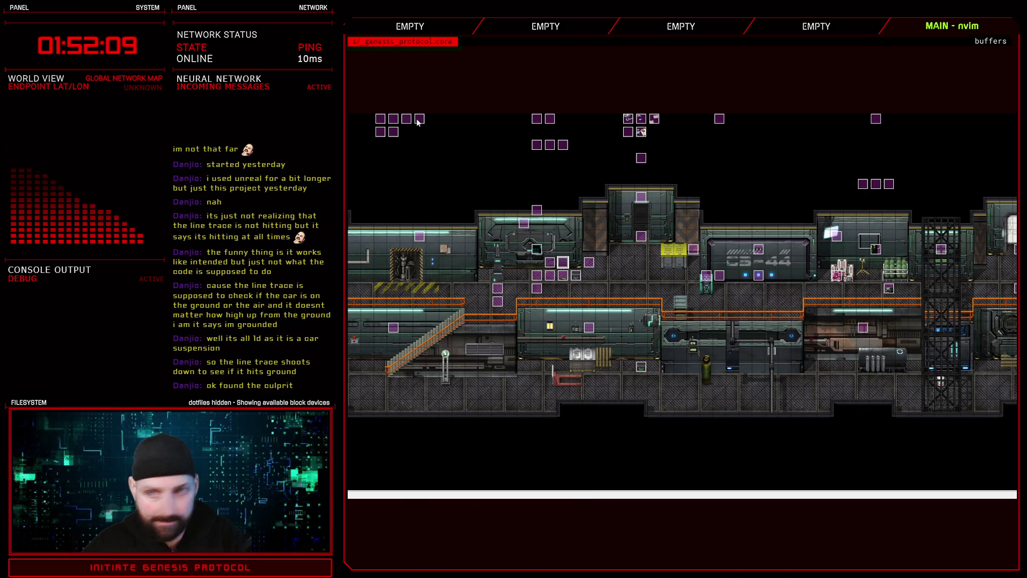
# Append \anim_frames[13] to the fire light event's name
pyautogui.click(418, 121)
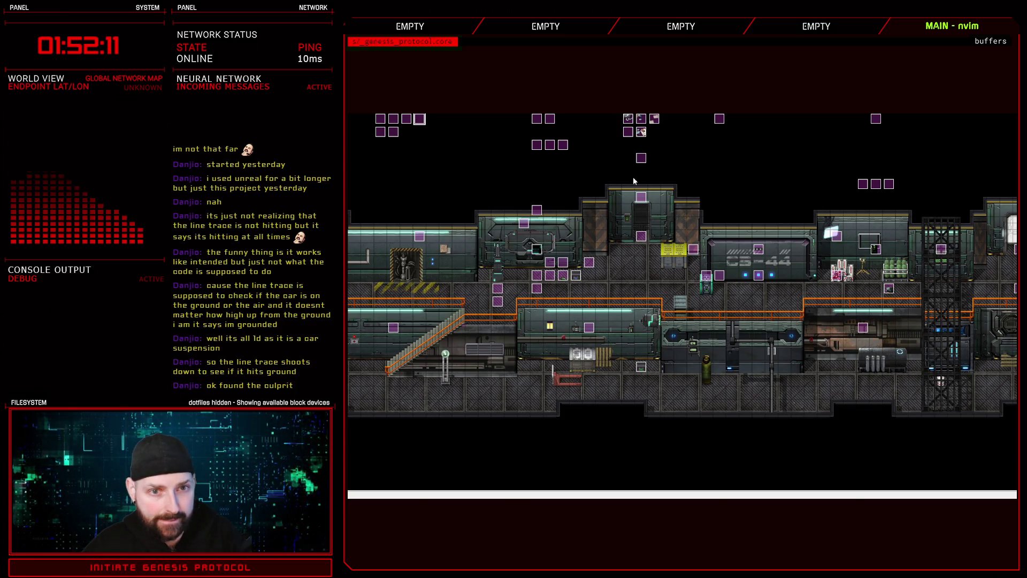
pyautogui.press('Return')
pyautogui.write('\\anim_frames[19]')
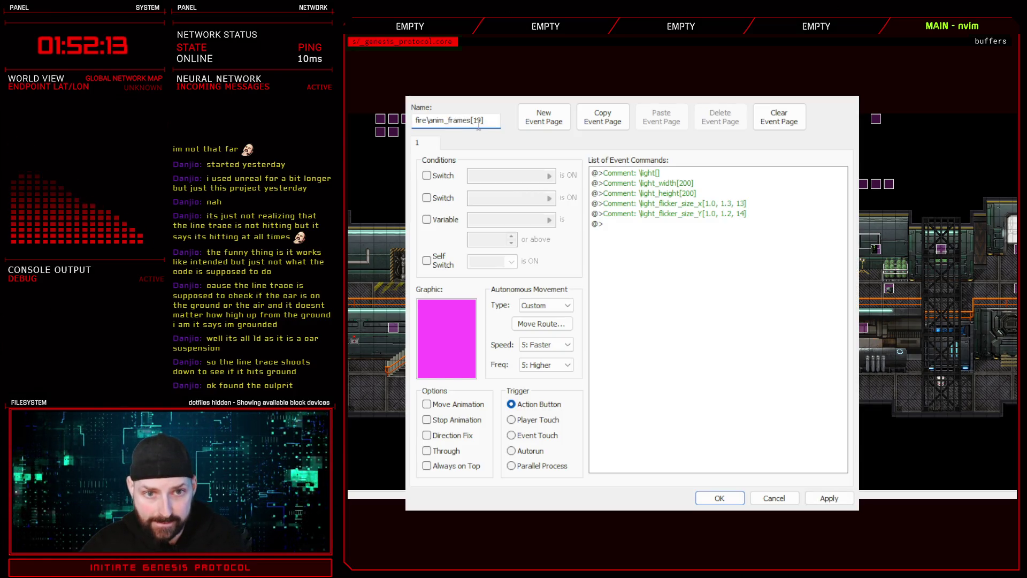
pyautogui.press('BackSpace')
pyautogui.write('3')
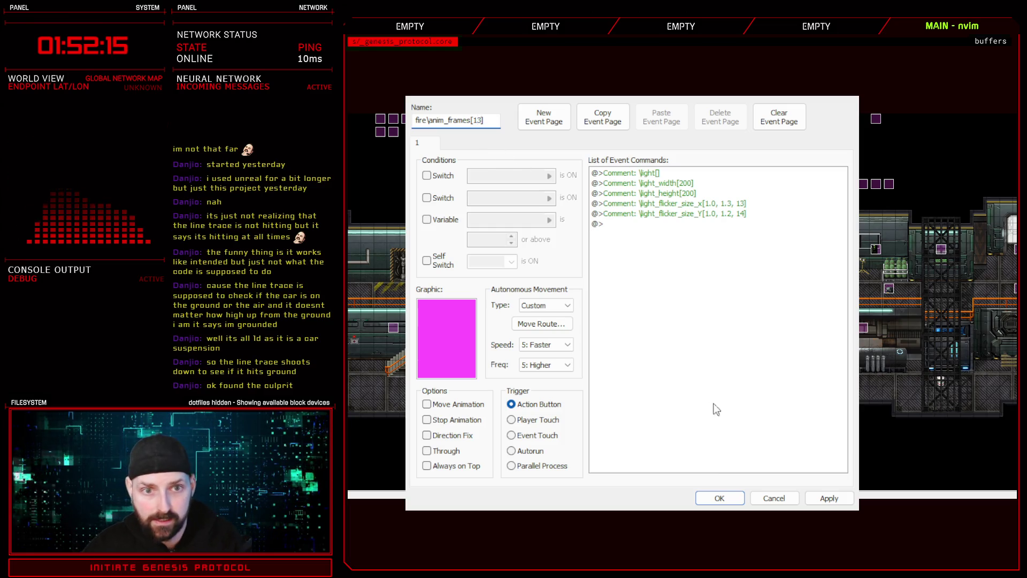
pyautogui.click(721, 498)
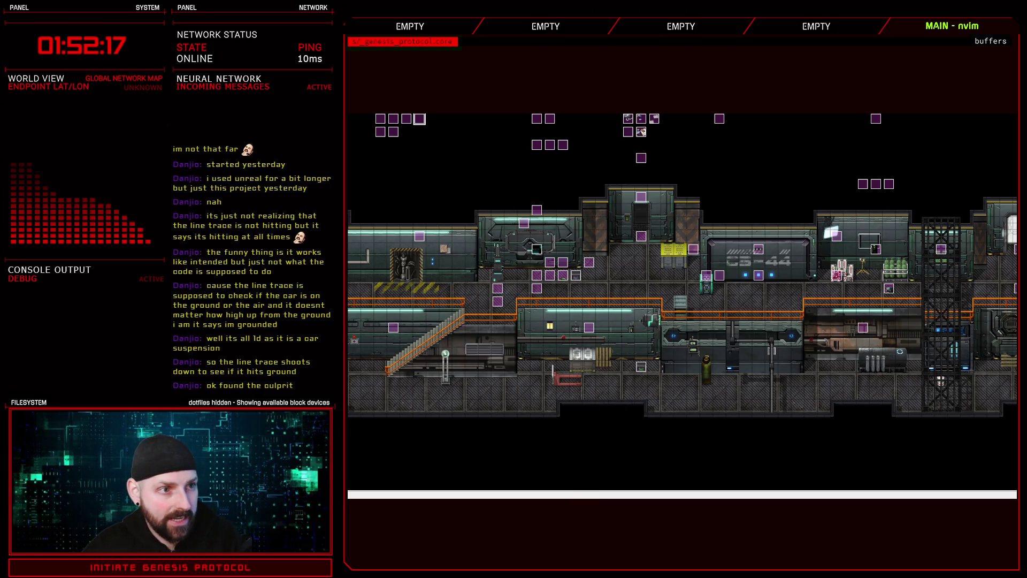
pyautogui.click(561, 264)
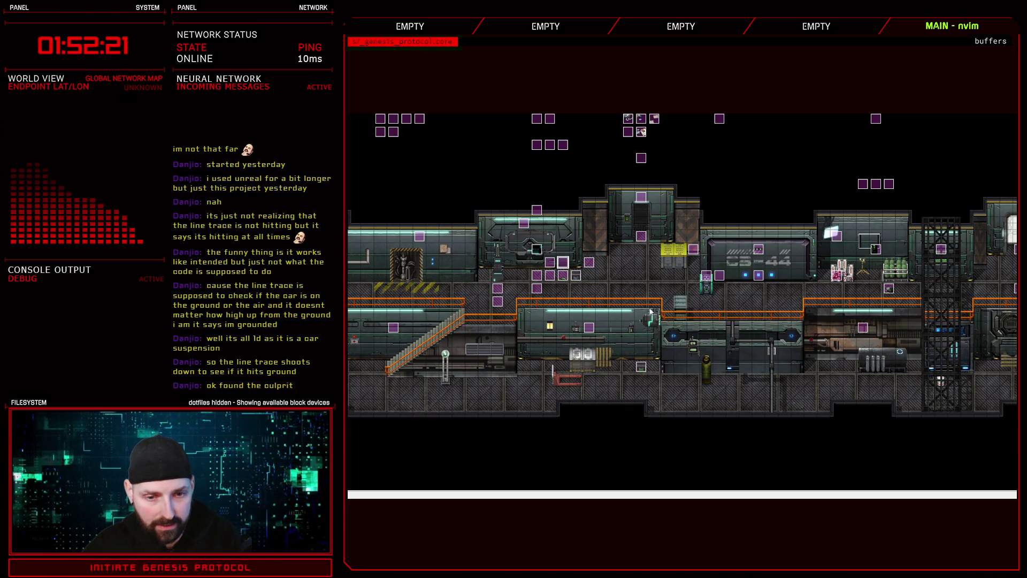
# Copy all the move route commands from the smoke event
pyautogui.doubleClick(650, 312)
pyautogui.click(541, 323)
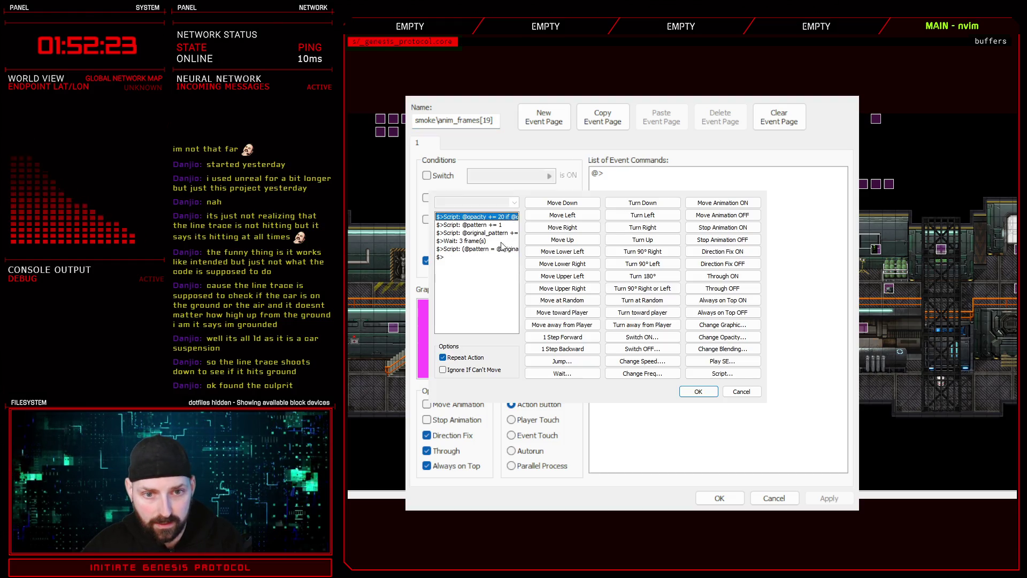
pyautogui.hotkey('ctrl', 'a')
pyautogui.click(741, 391)
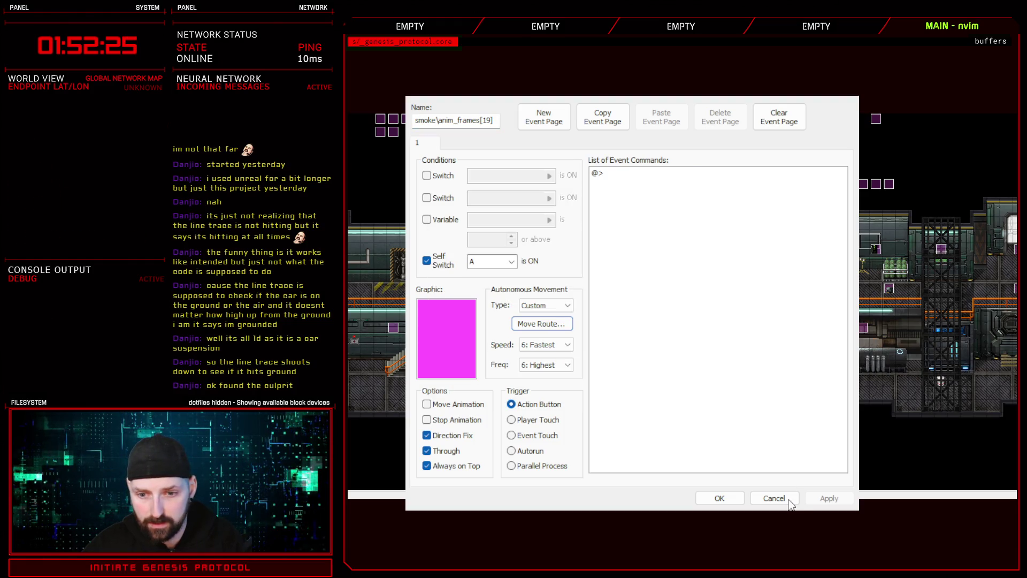
pyautogui.click(790, 500)
# Paste the smoke commands into the fire event's move route, minus the extra opacity += 20 line
pyautogui.click(425, 122)
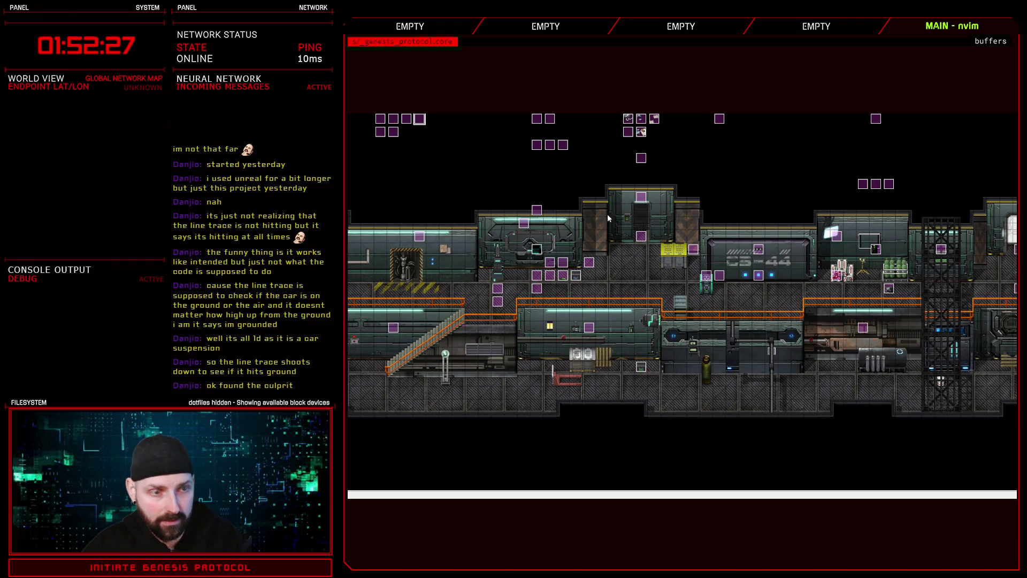
pyautogui.press('Return')
pyautogui.click(541, 323)
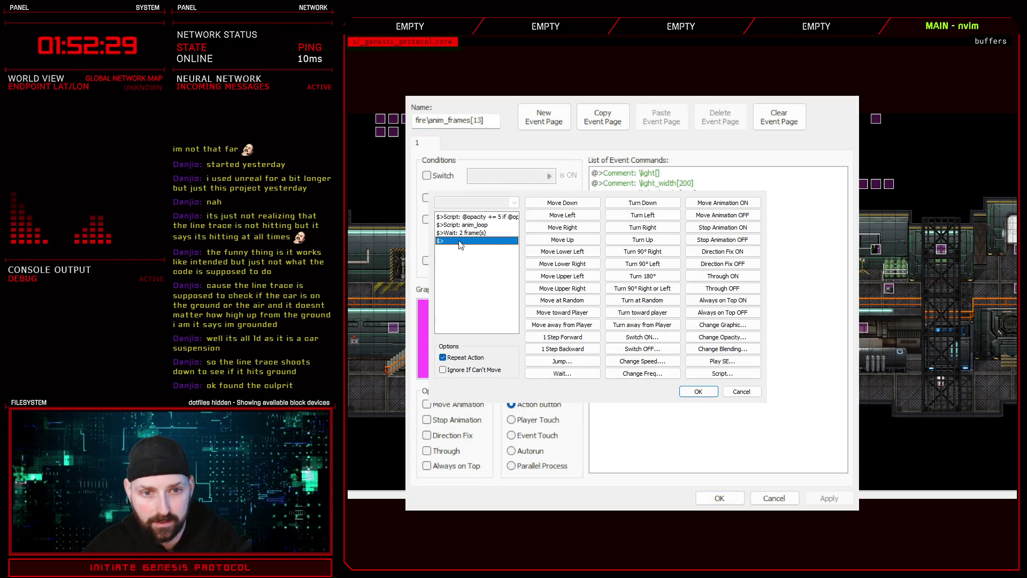
pyautogui.click(473, 225)
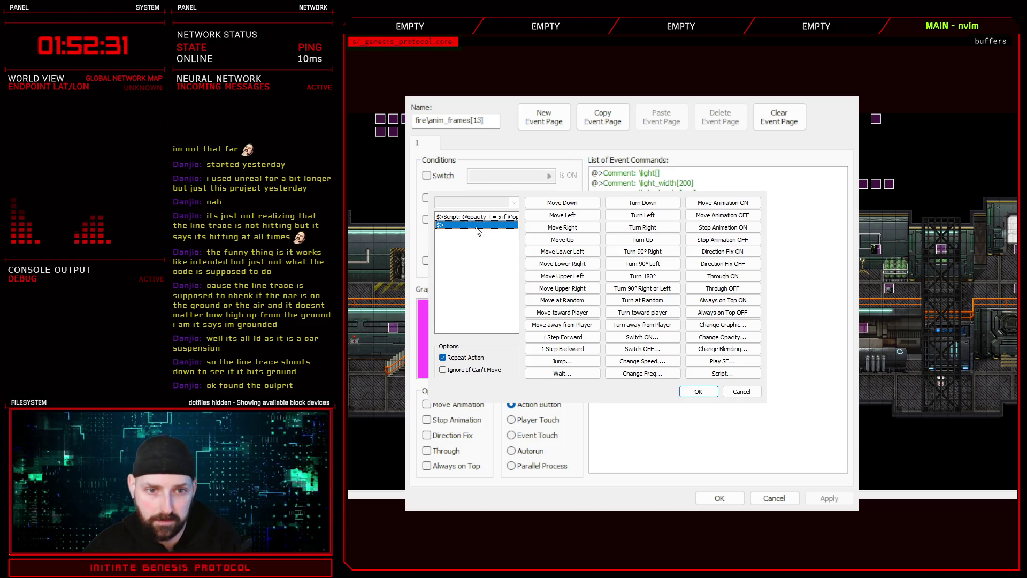
pyautogui.click(492, 225)
pyautogui.press('Delete')
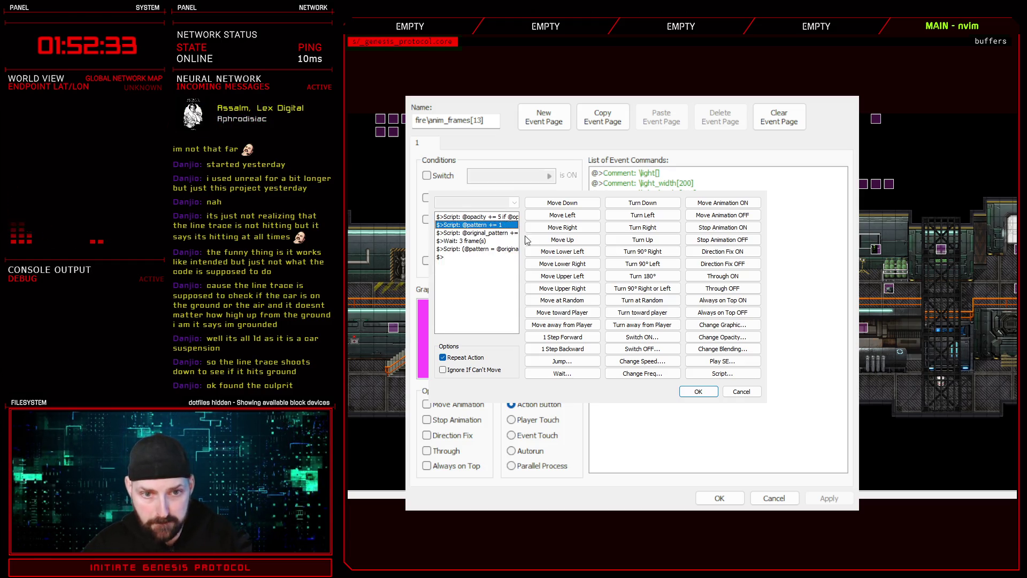
pyautogui.click(711, 394)
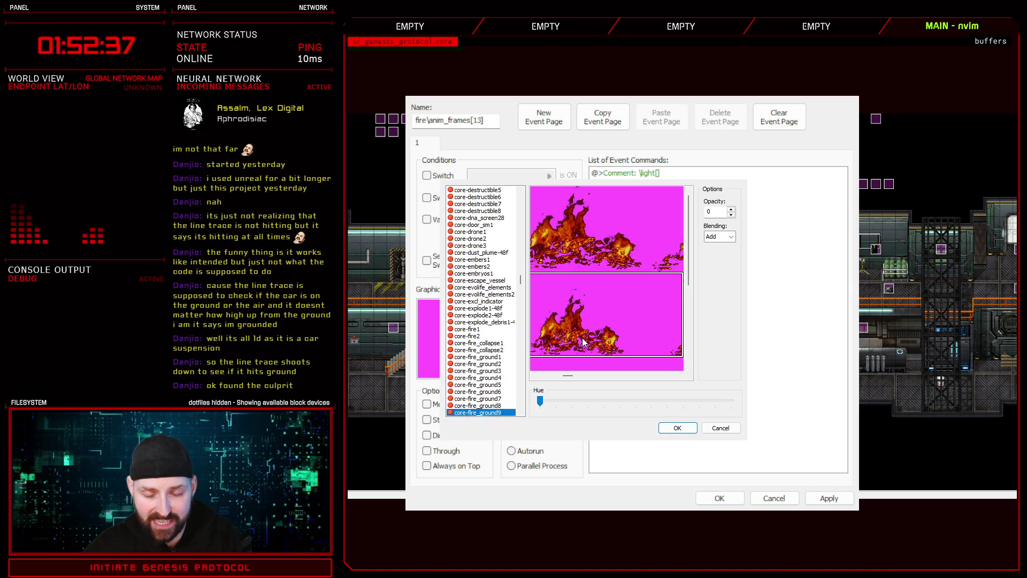
pyautogui.doubleClick(583, 342)
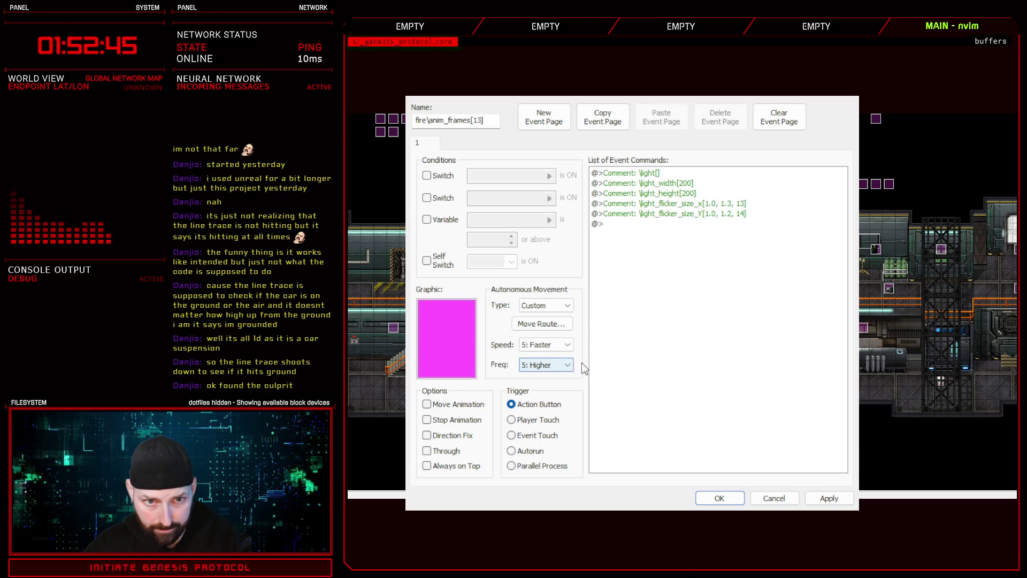
pyautogui.click(720, 498)
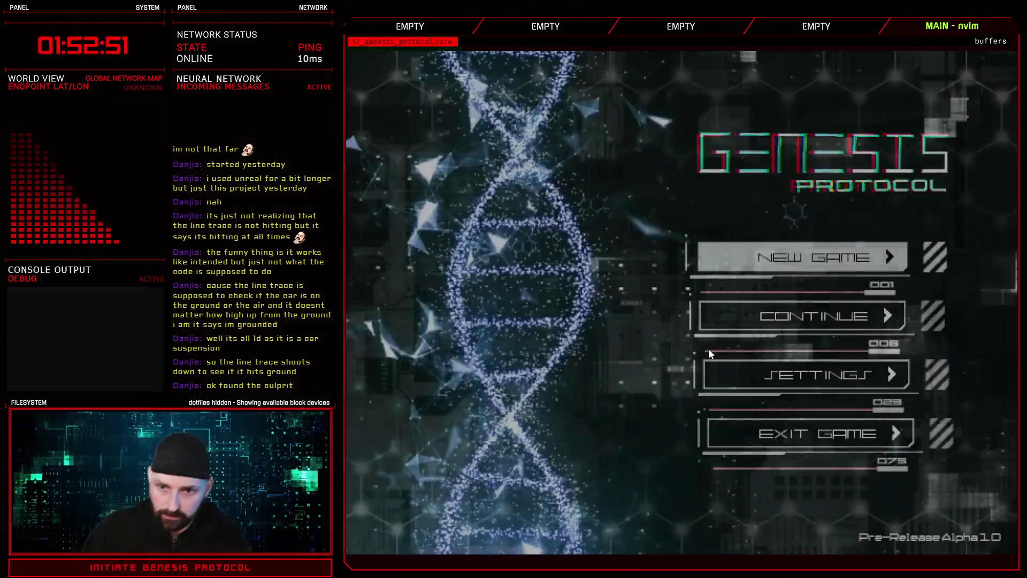
# Continue from the save and advance through the Kivos, Lidda and Inaxen elevator dialogue
pyautogui.press('Return')
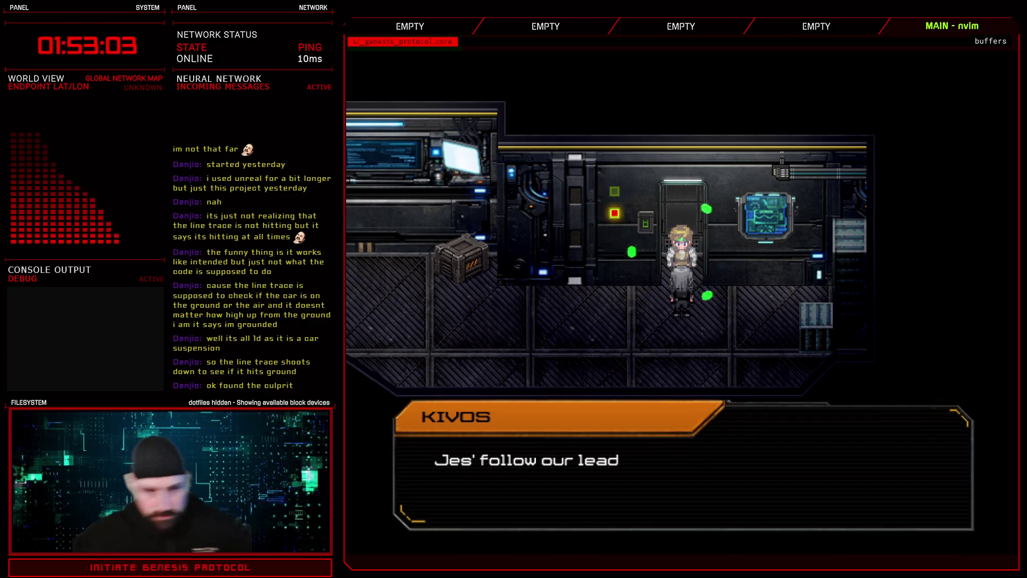
pyautogui.press('space')
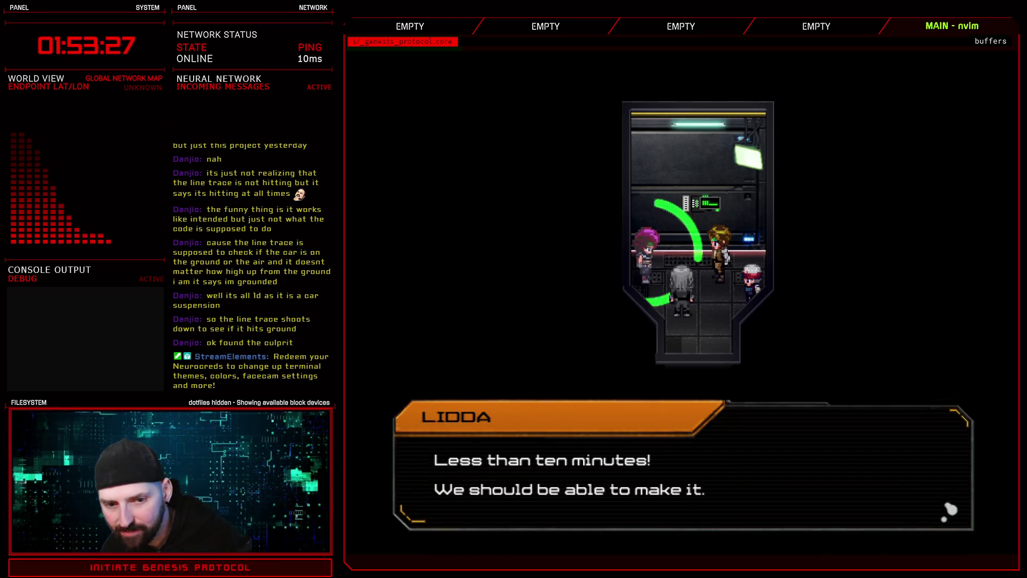
pyautogui.press('space')
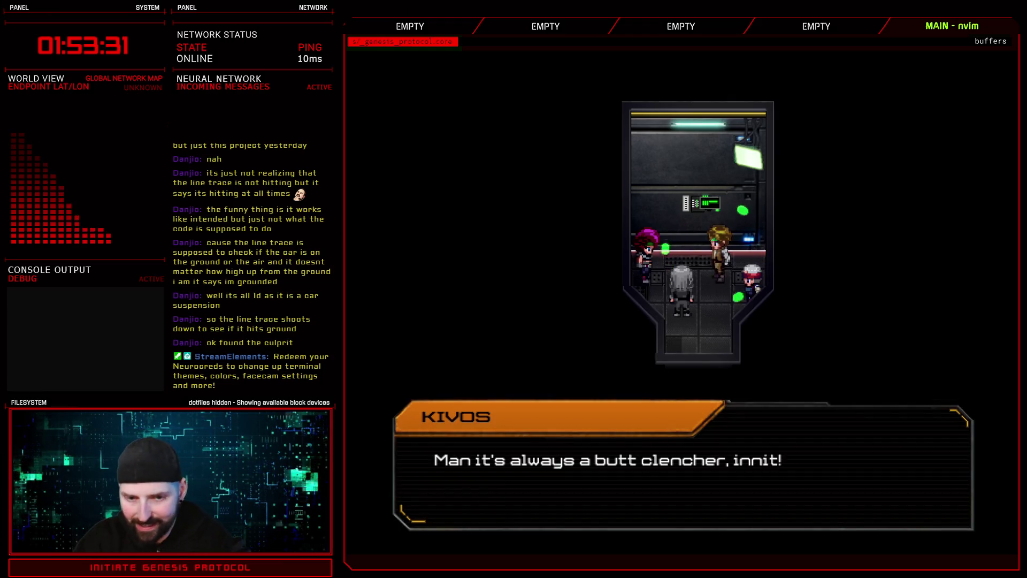
pyautogui.press('space')
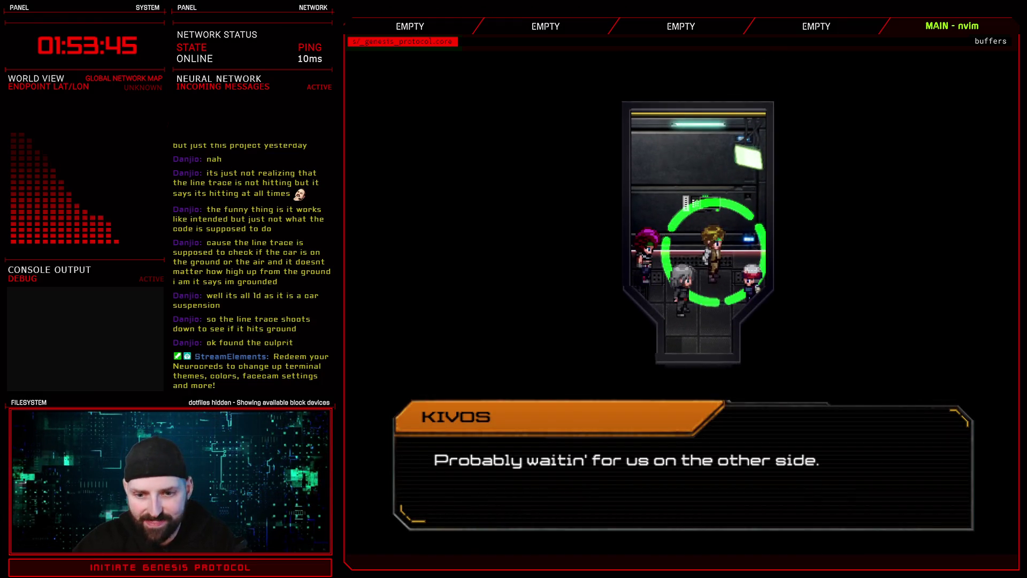
pyautogui.press('Return')
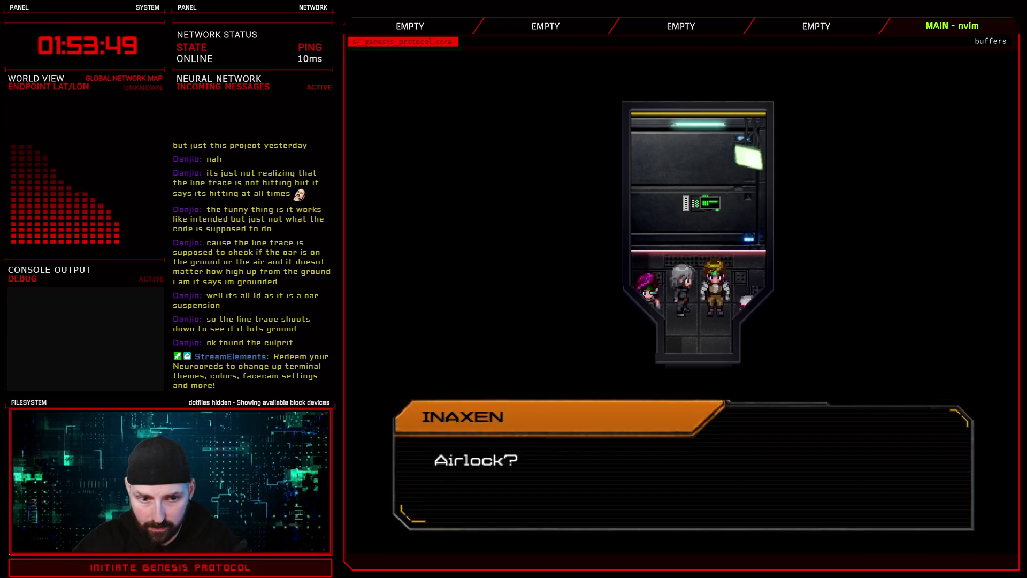
pyautogui.press('Return')
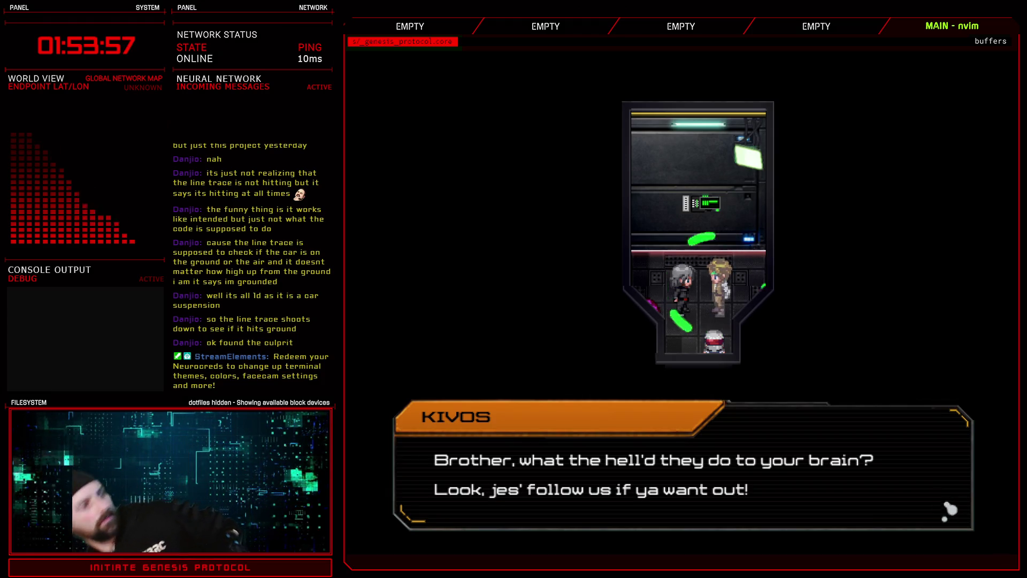
pyautogui.press('Return')
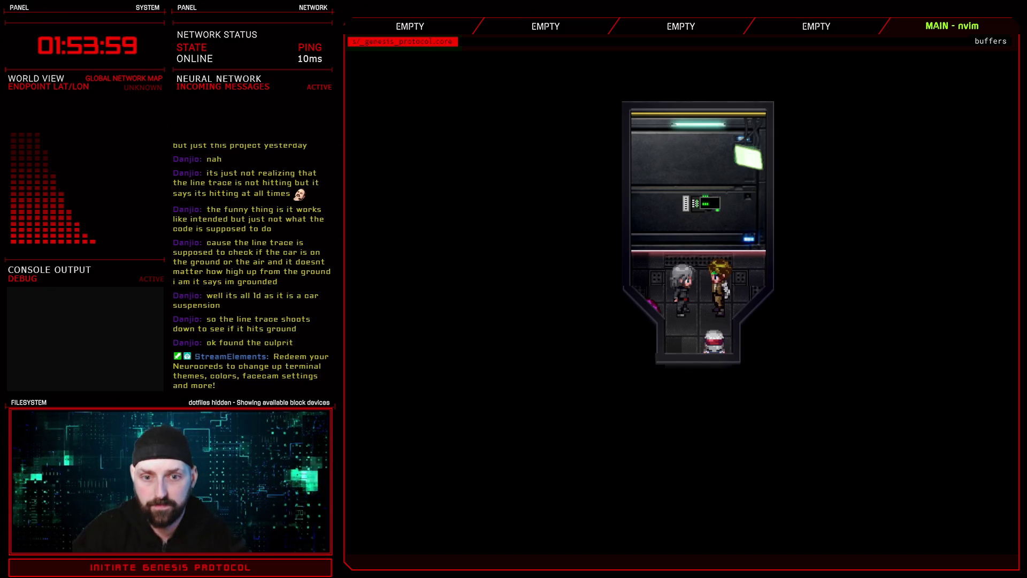
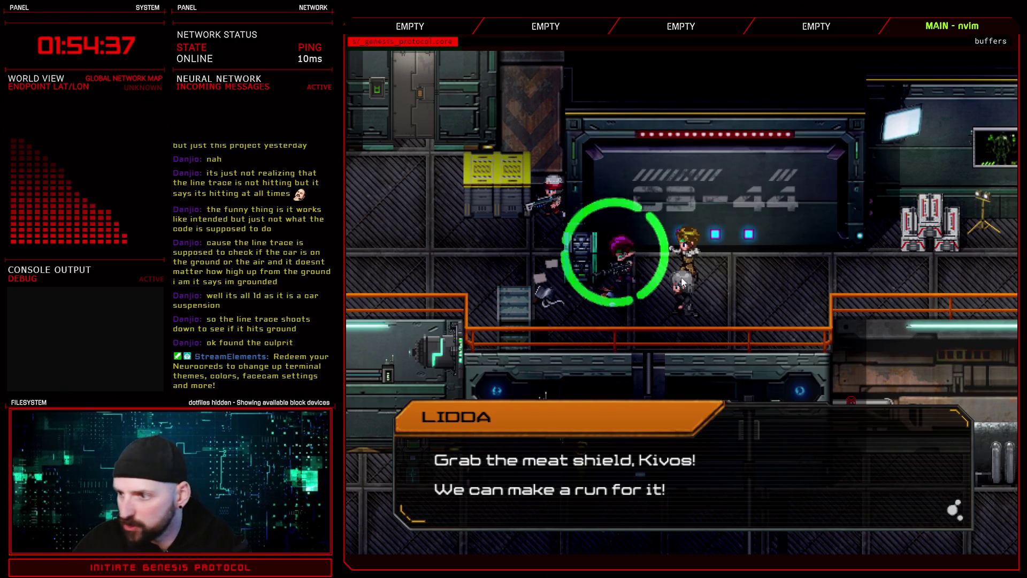
# Advance past Lidda's and Kivos's dialogue lines until the armoured-soldier battle begins
pyautogui.press('Return')
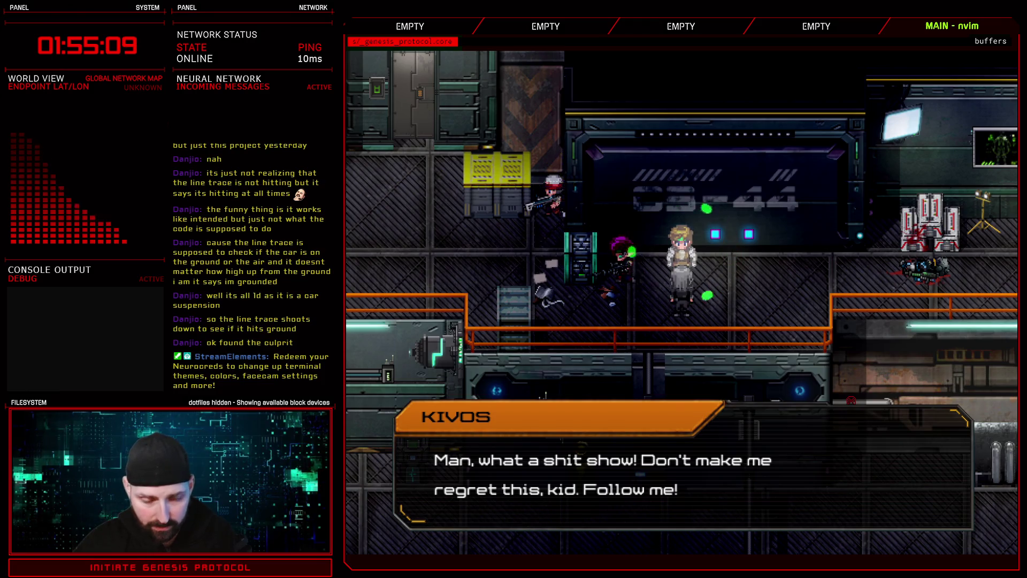
pyautogui.press('space')
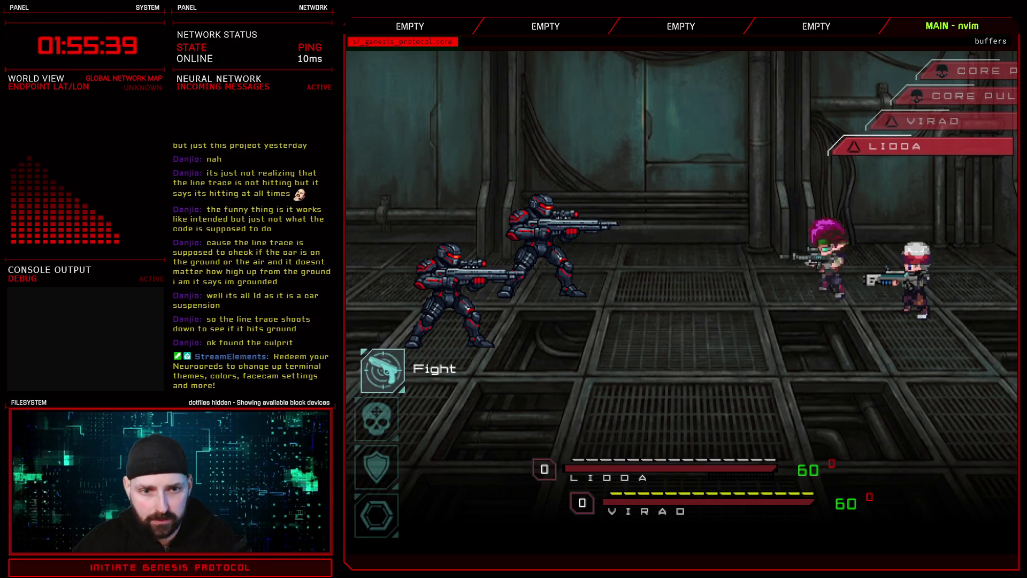
# Choose Fight against the soldiers, then advance Lidda's line into the lift scene
pyautogui.press('Return')
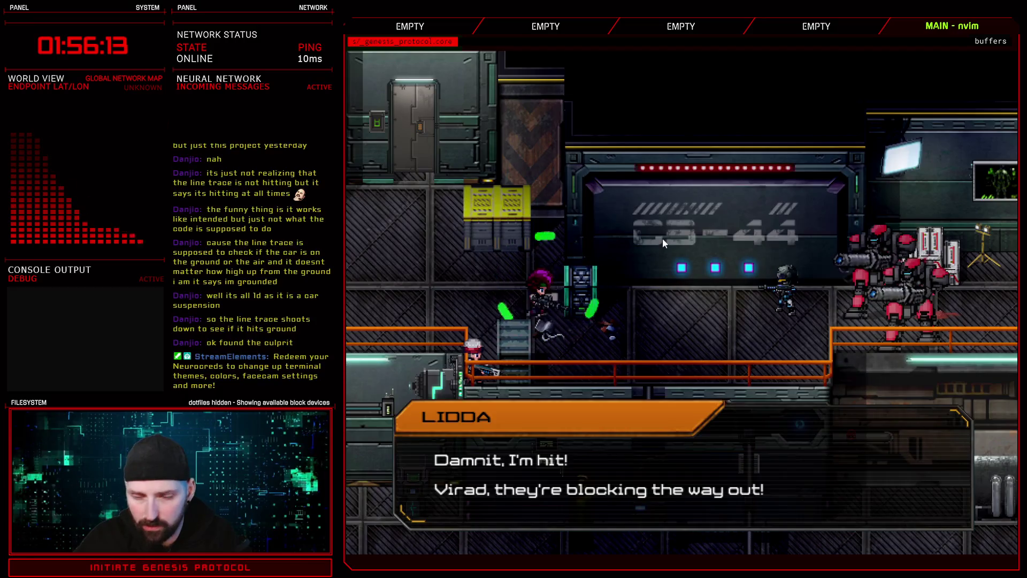
pyautogui.click(757, 269)
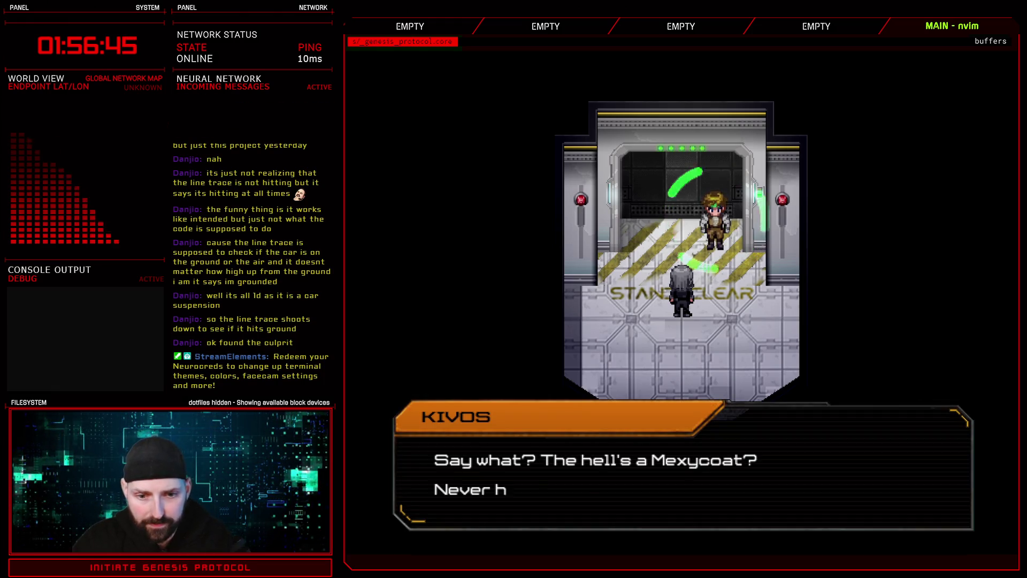
# Skip through Kivos's dialogue boxes on the lift until the red mech battle starts
pyautogui.press('space')
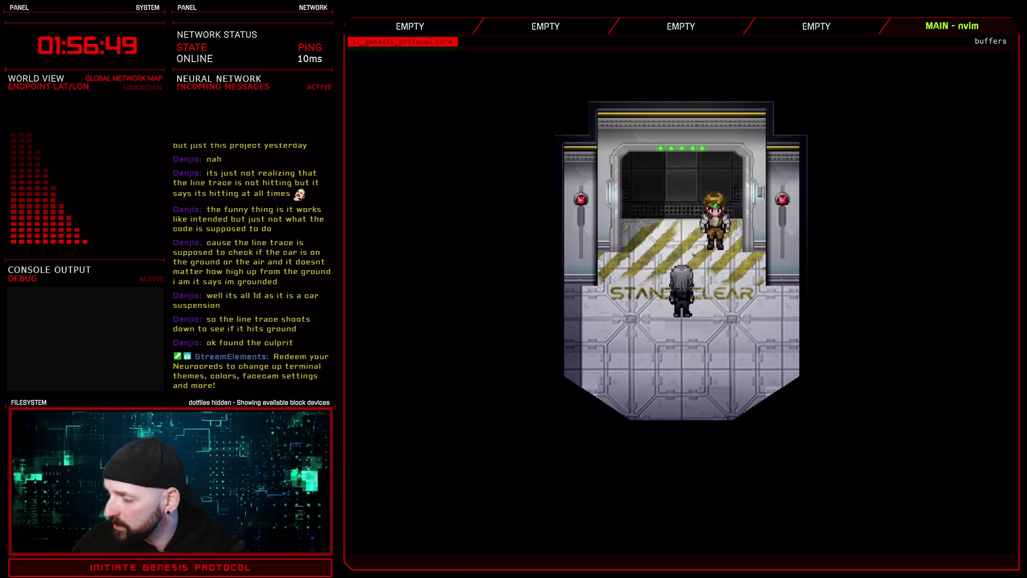
pyautogui.press('space')
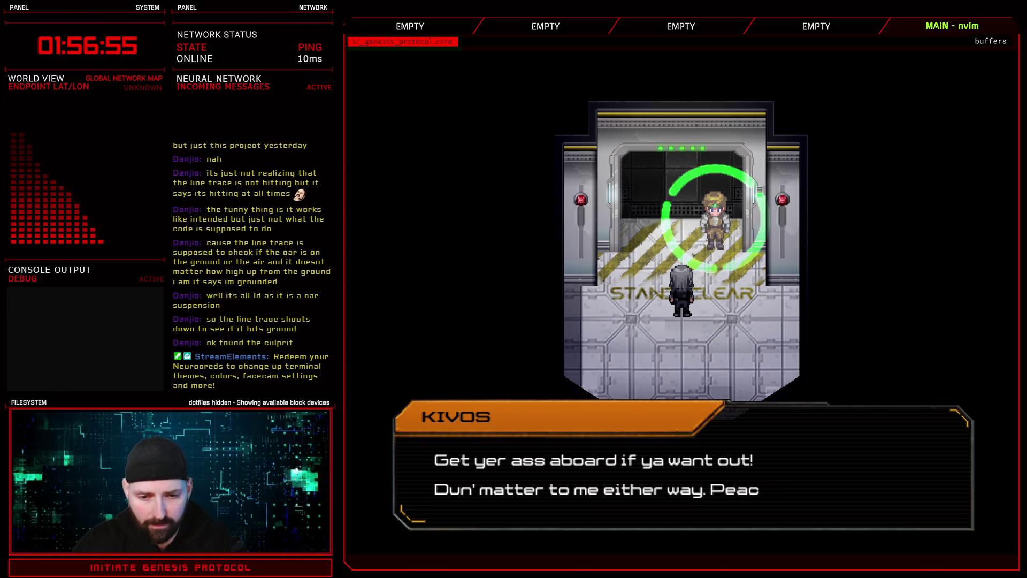
pyautogui.press('space')
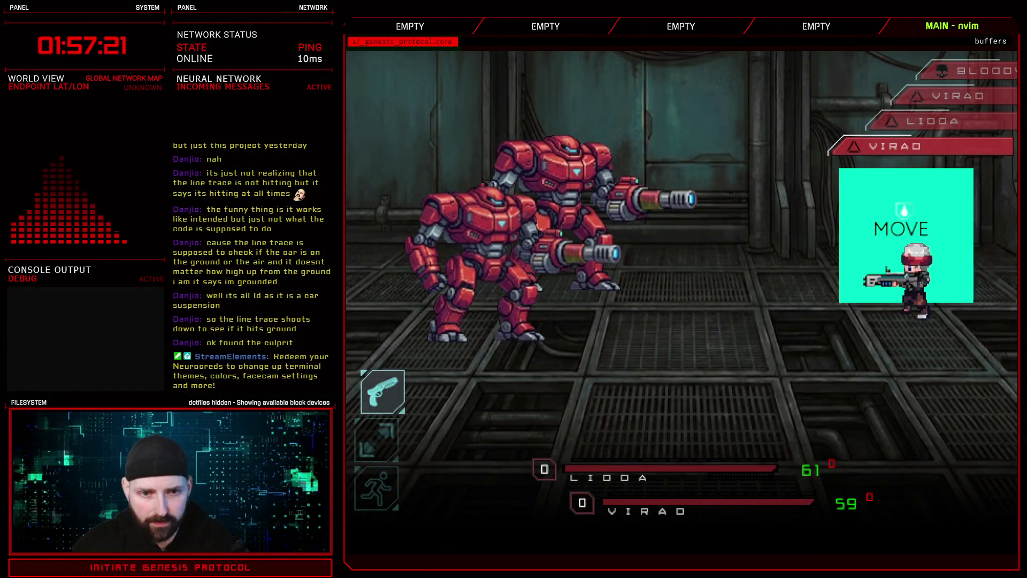
# Attack with Cryo Beam and follow-up attacks until the red mech is destroyed
pyautogui.press('Return')
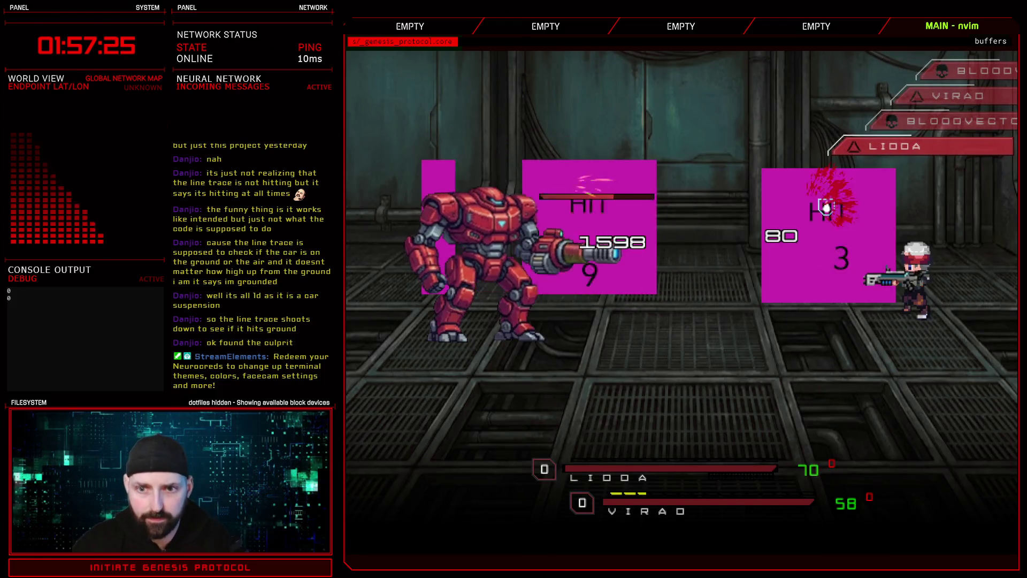
pyautogui.press('Return')
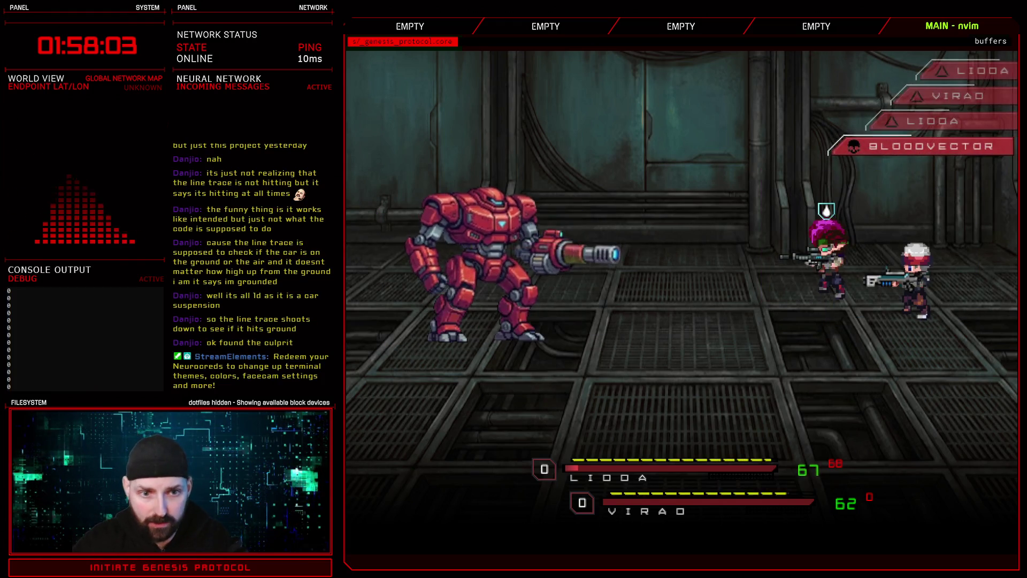
pyautogui.press('Return')
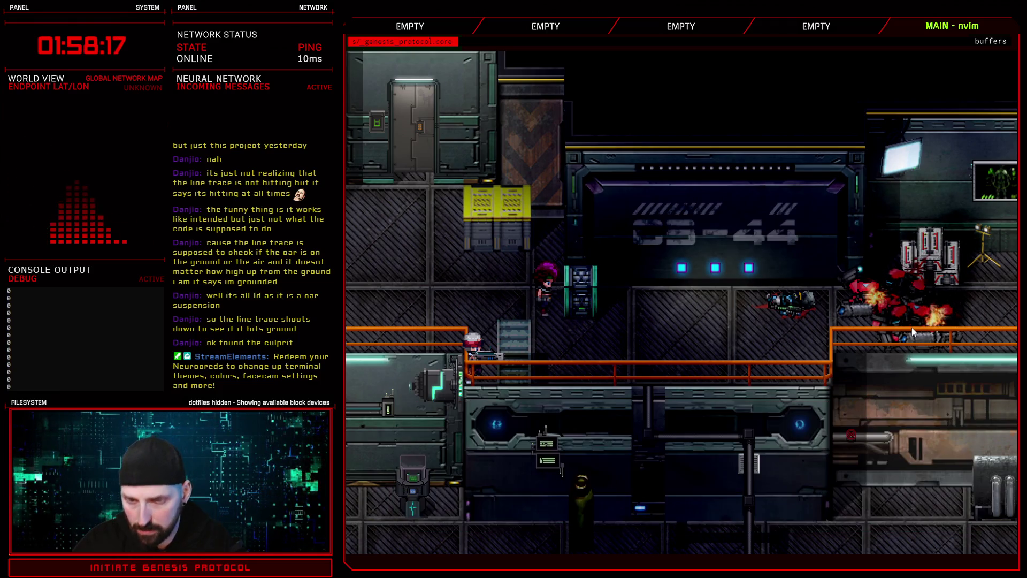
# Walk the player right along the walkway to trigger the Enforcer ambush cutscene
pyautogui.press('d')
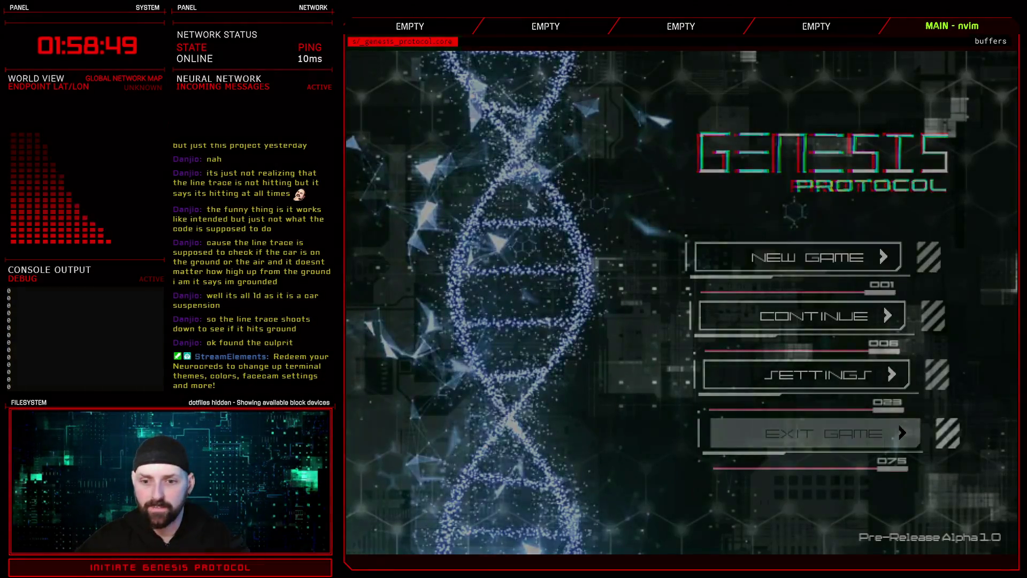
# Choose Exit Game on the title menu, then open a CS-44 map event for editing
pyautogui.click(771, 431)
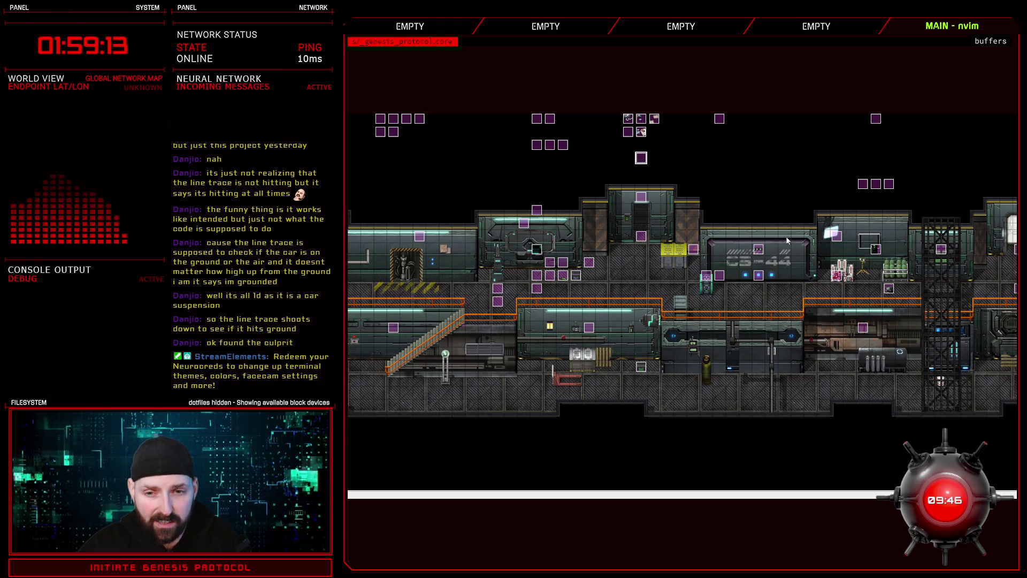
pyautogui.doubleClick(758, 249)
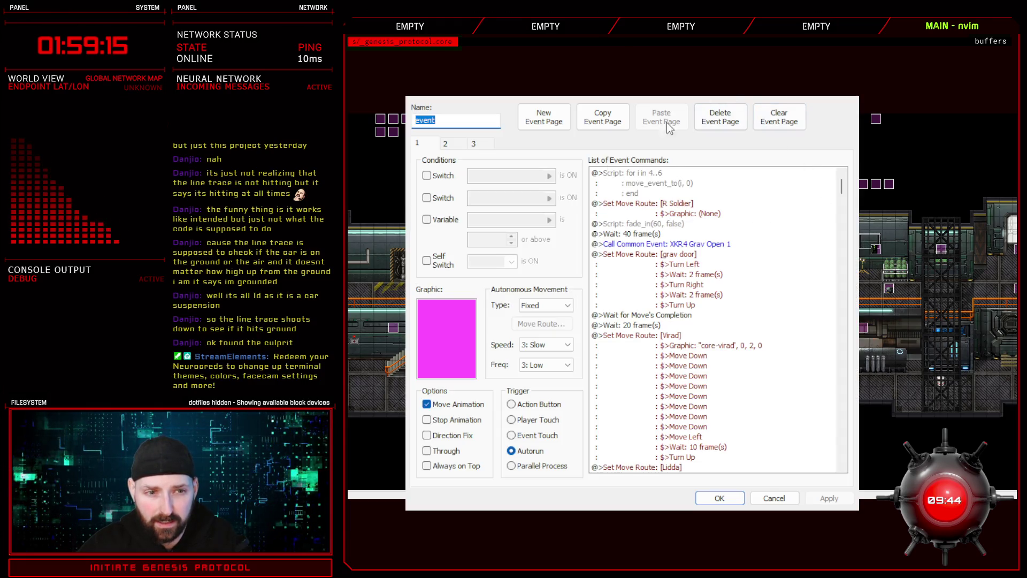
# Reopen the autorun event and inspect its 'Move/activate fires' script without editing it
pyautogui.click(772, 498)
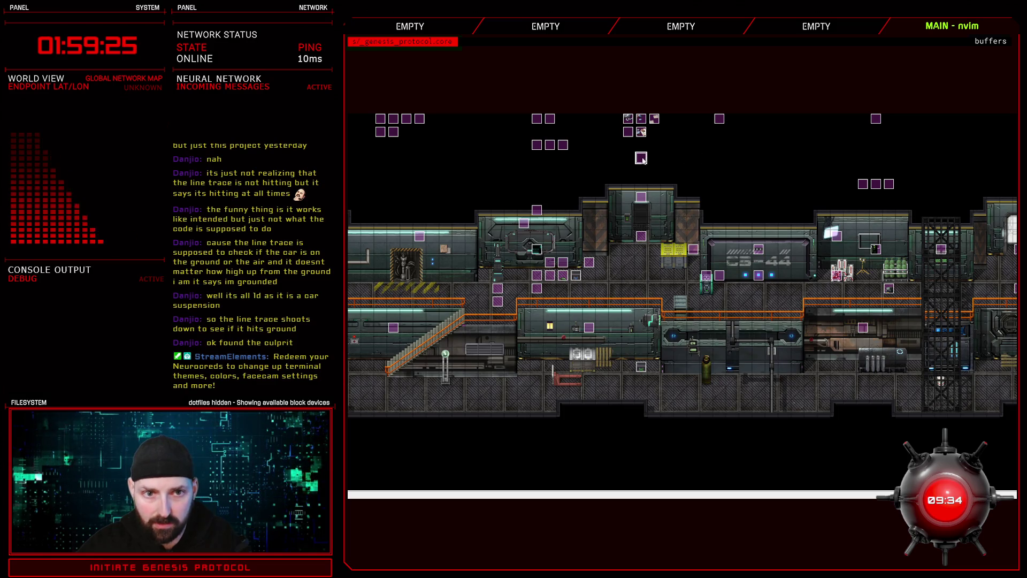
pyautogui.doubleClick(820, 249)
pyautogui.scroll(-10, 828, 194)
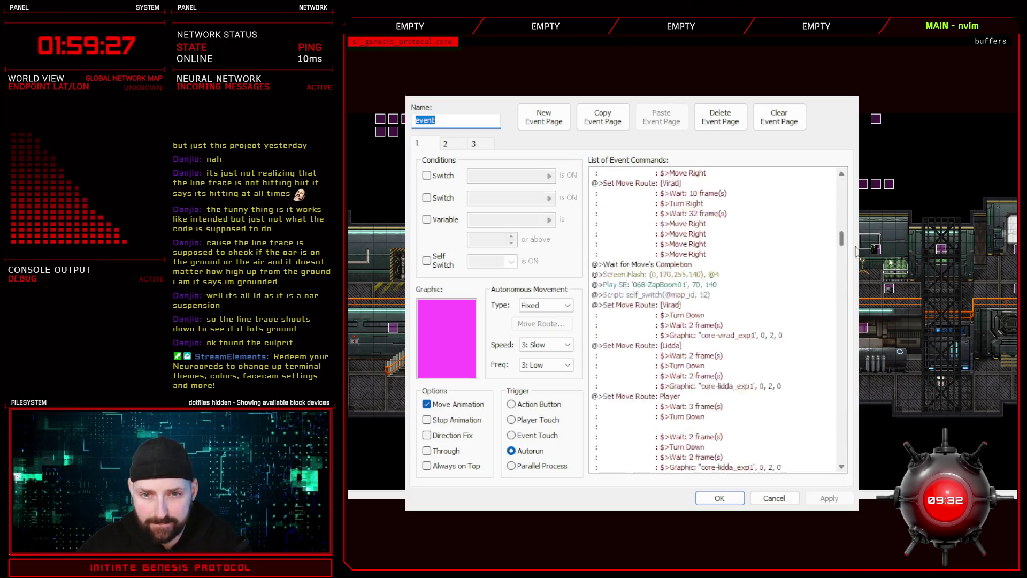
pyautogui.scroll(-10, 896, 298)
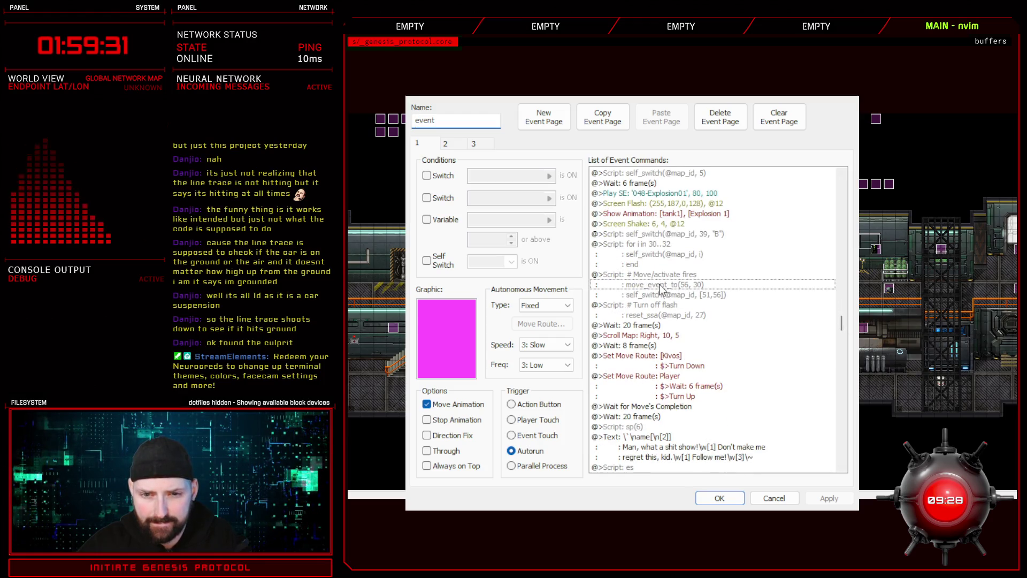
pyautogui.click(662, 277)
pyautogui.doubleClick(695, 295)
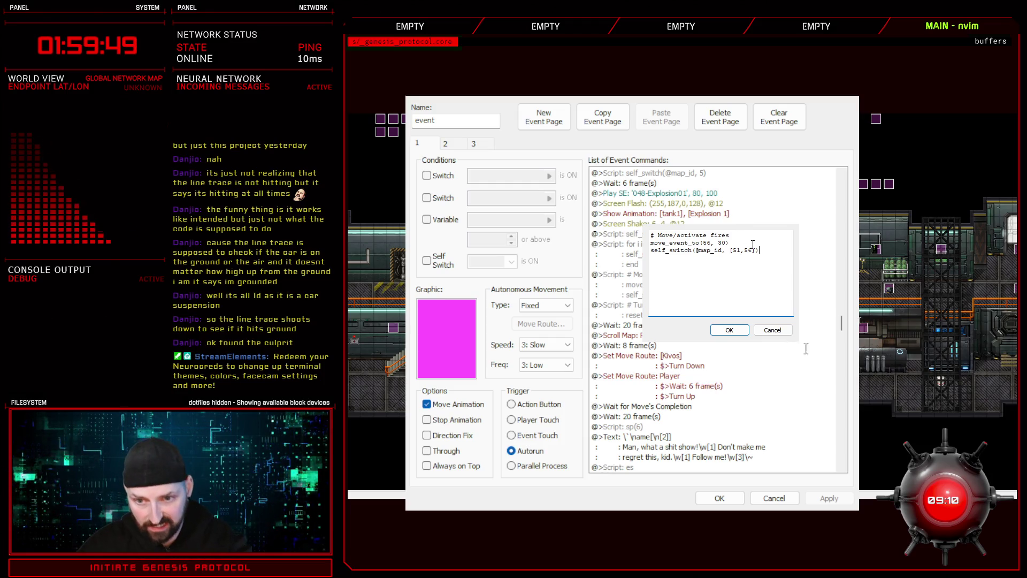
pyautogui.click(774, 328)
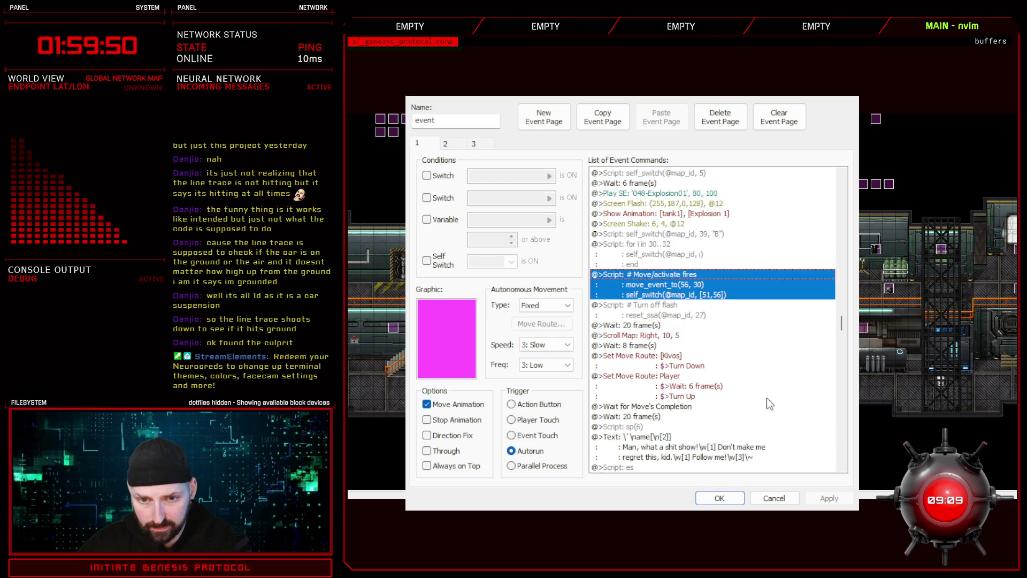
# Remove the move_event_to line from the fires script, paste a Set Event Location command above it, apply
pyautogui.doubleClick(717, 293)
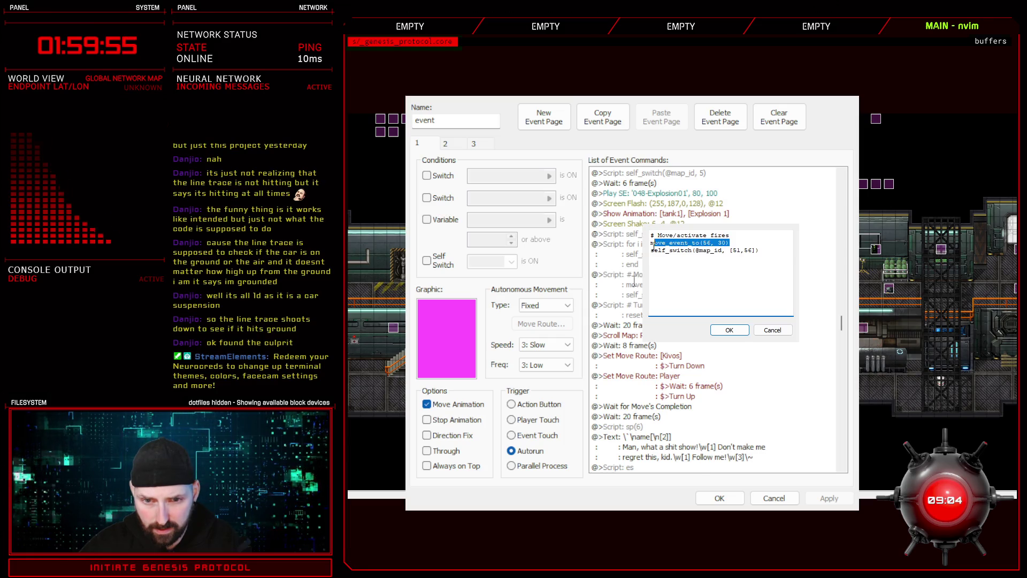
pyautogui.click(731, 329)
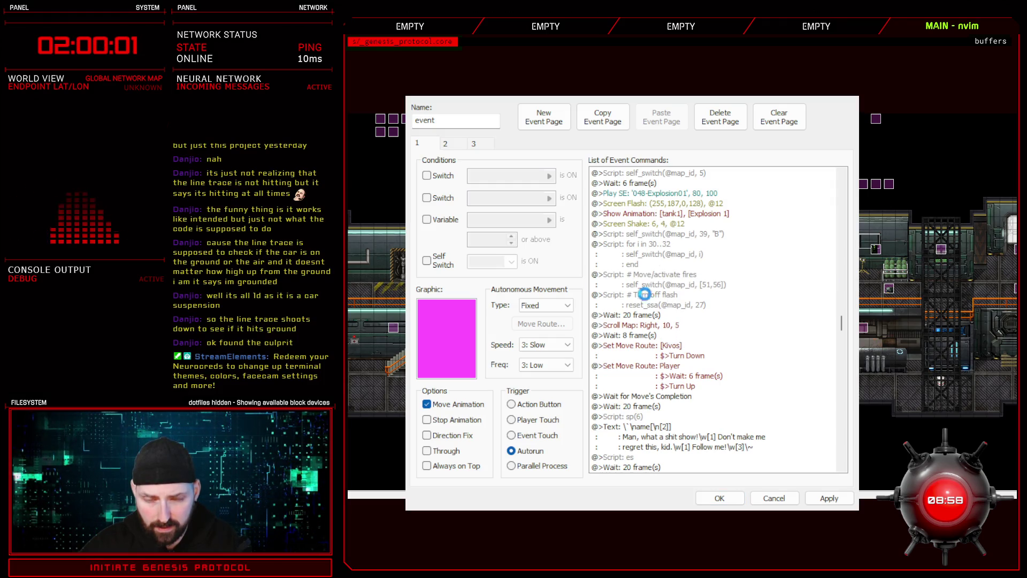
pyautogui.click(720, 388)
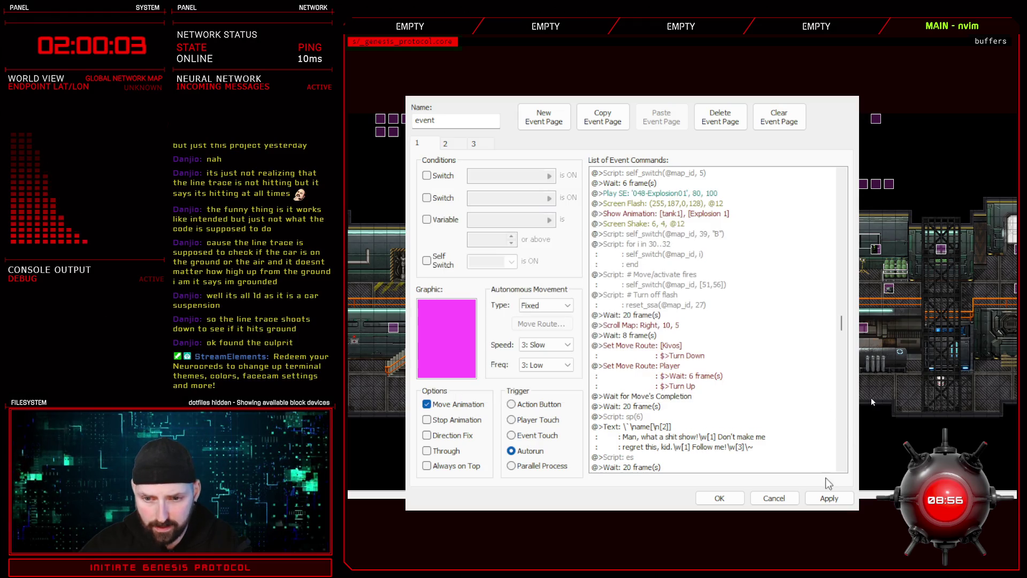
pyautogui.hotkey('alt', 'Tab')
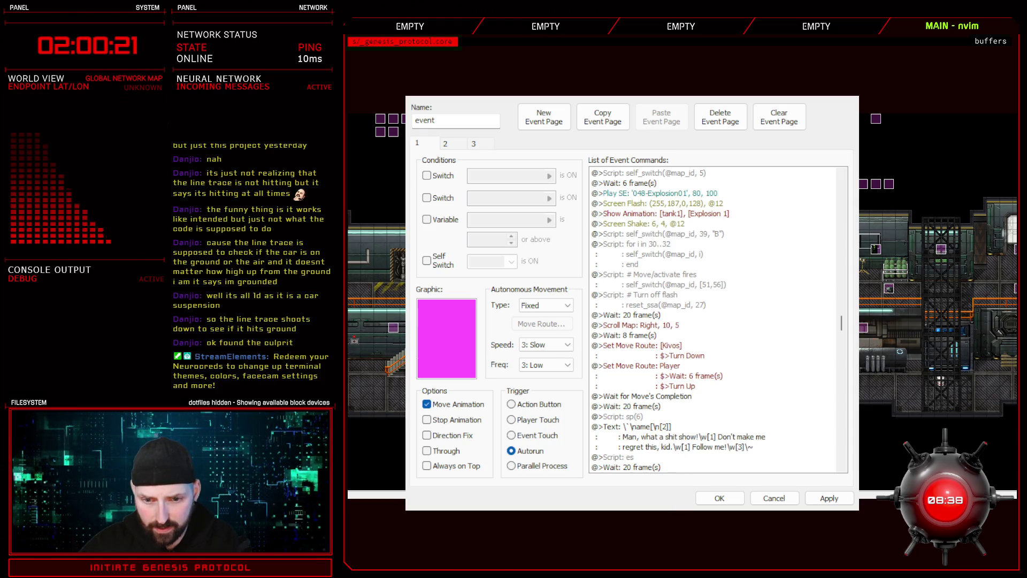
pyautogui.hotkey('ctrl', 'v')
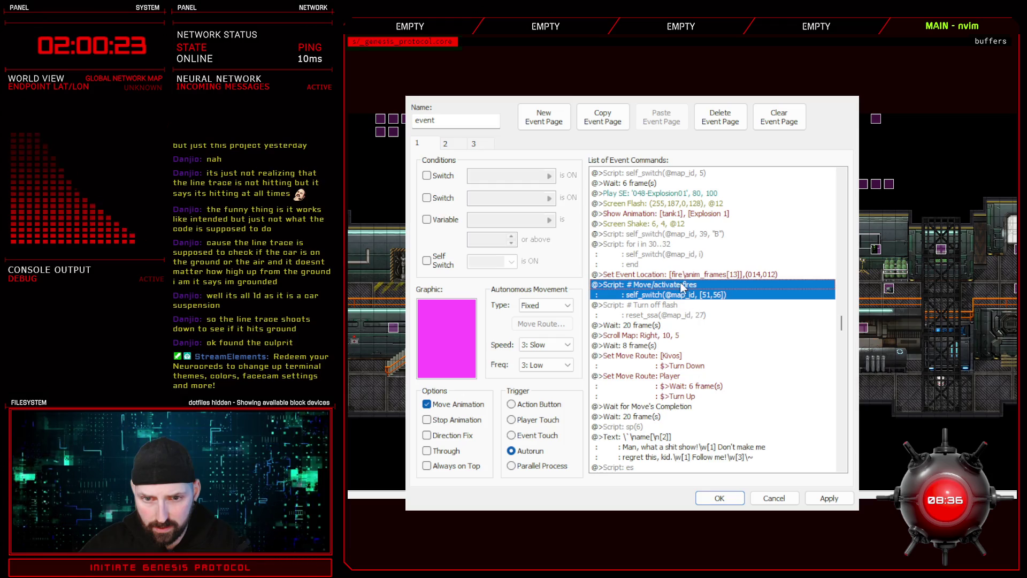
pyautogui.press('Up')
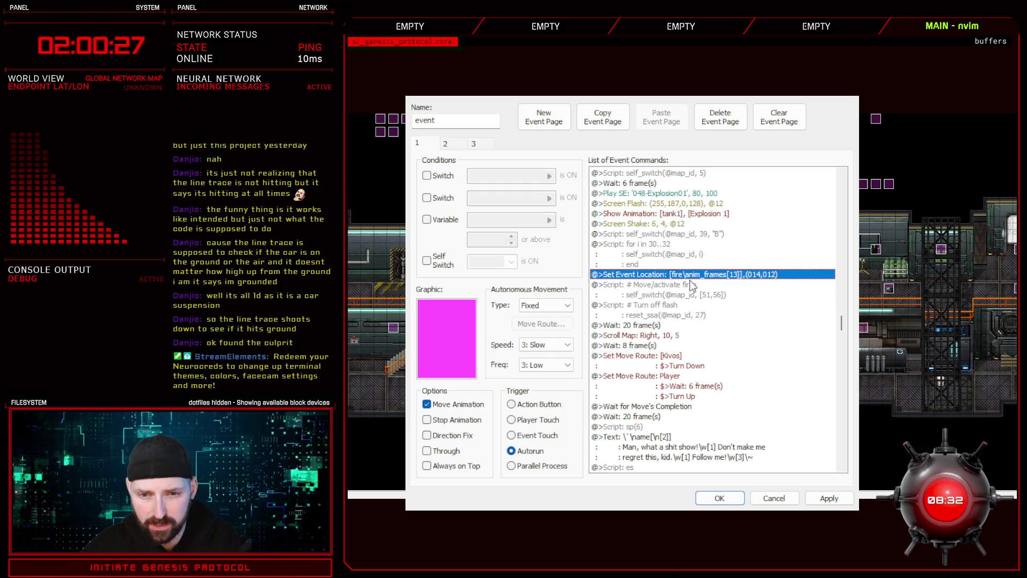
pyautogui.click(828, 498)
# Review page 3's boss-battle cutscene commands, close the editor keeping changes, and reopen the event
pyautogui.click(473, 143)
pyautogui.moveTo(846, 207)
pyautogui.mouseDown()
pyautogui.moveTo(845, 286)
pyautogui.moveTo(840, 169)
pyautogui.moveTo(845, 399)
pyautogui.mouseUp()
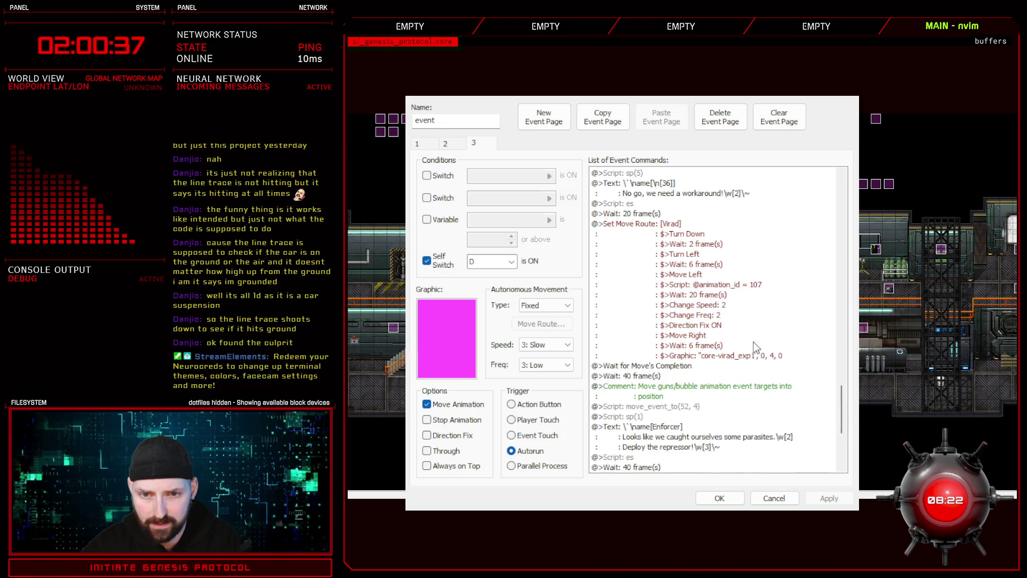
pyautogui.scroll(10, 713, 384)
pyautogui.scroll(5, 712, 384)
pyautogui.click(720, 498)
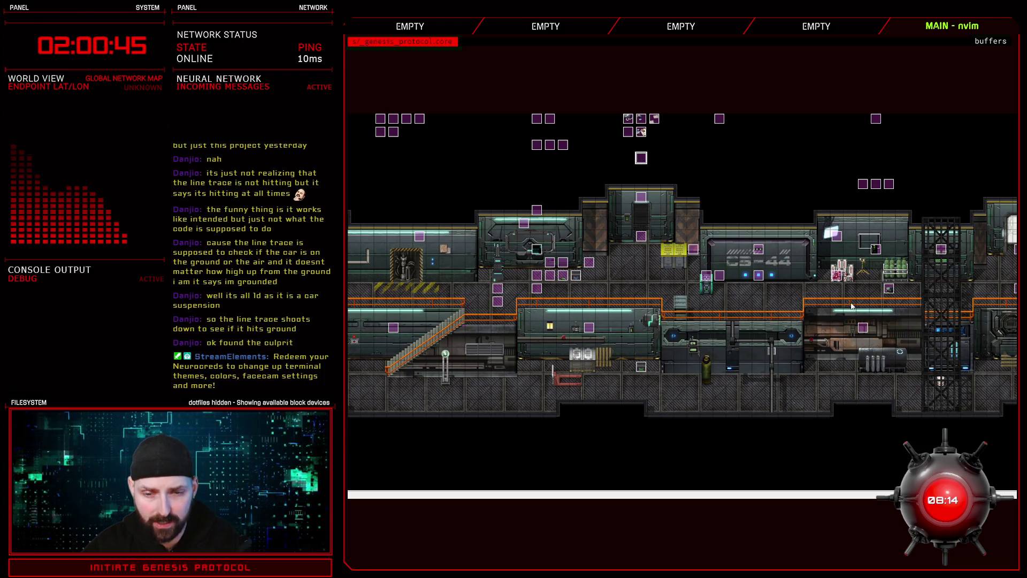
pyautogui.press('Return')
# Check page 3's Soldier 5 relocation command, close without saving, and reopen the original autorun event
pyautogui.click(475, 145)
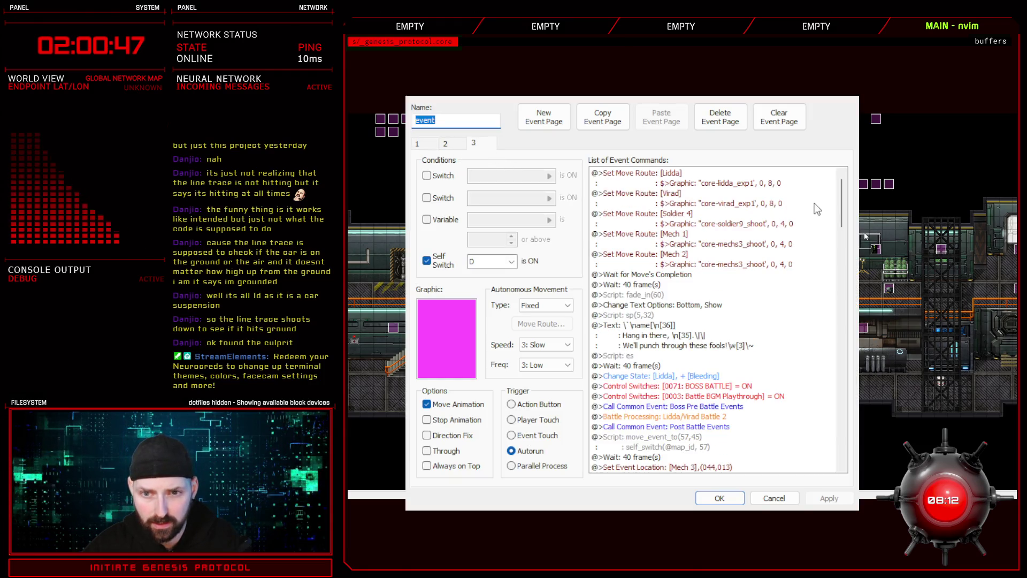
pyautogui.scroll(-8, 770, 348)
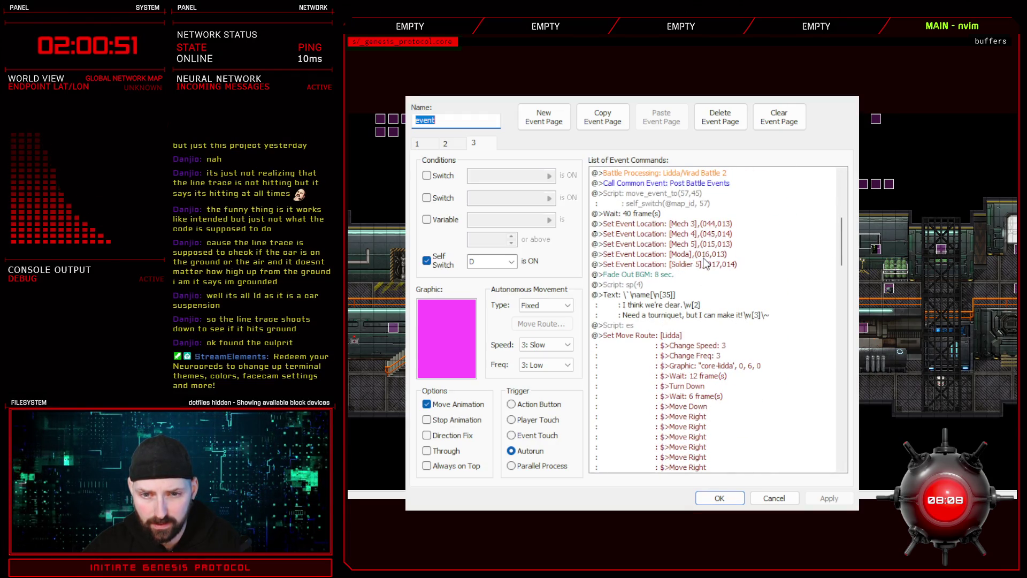
pyautogui.click(707, 265)
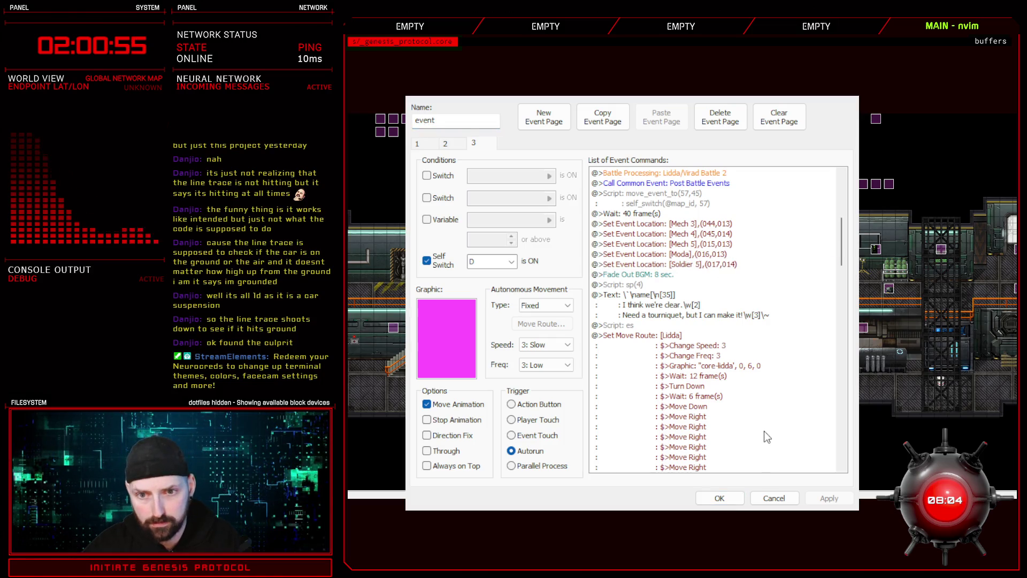
pyautogui.click(774, 498)
pyautogui.click(893, 289)
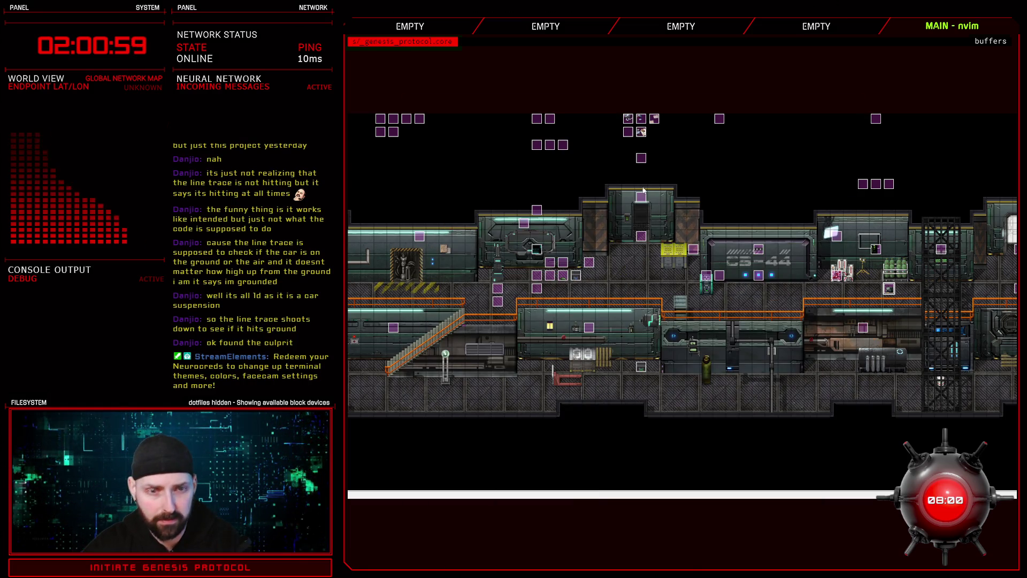
pyautogui.click(645, 156)
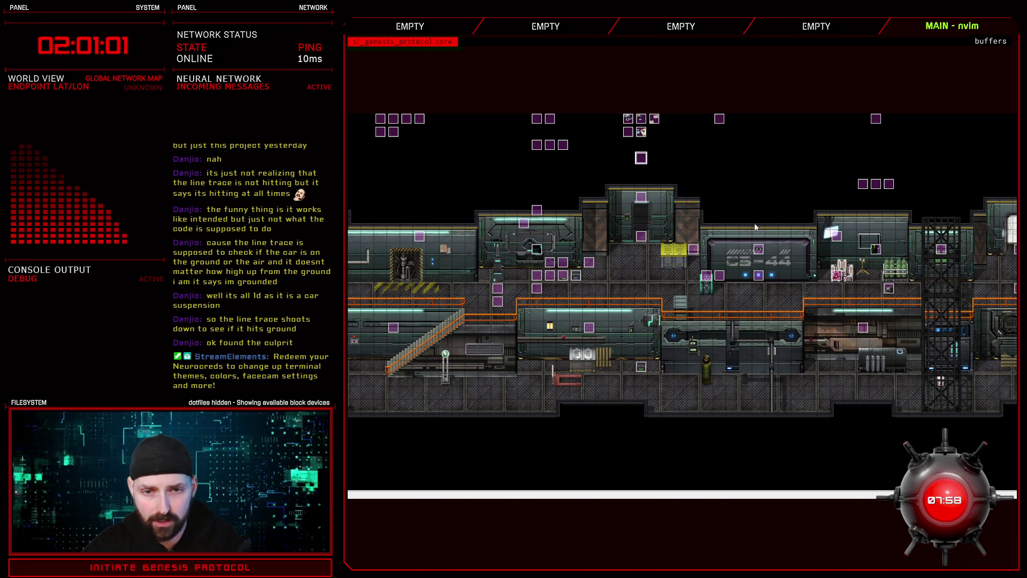
pyautogui.press('Return')
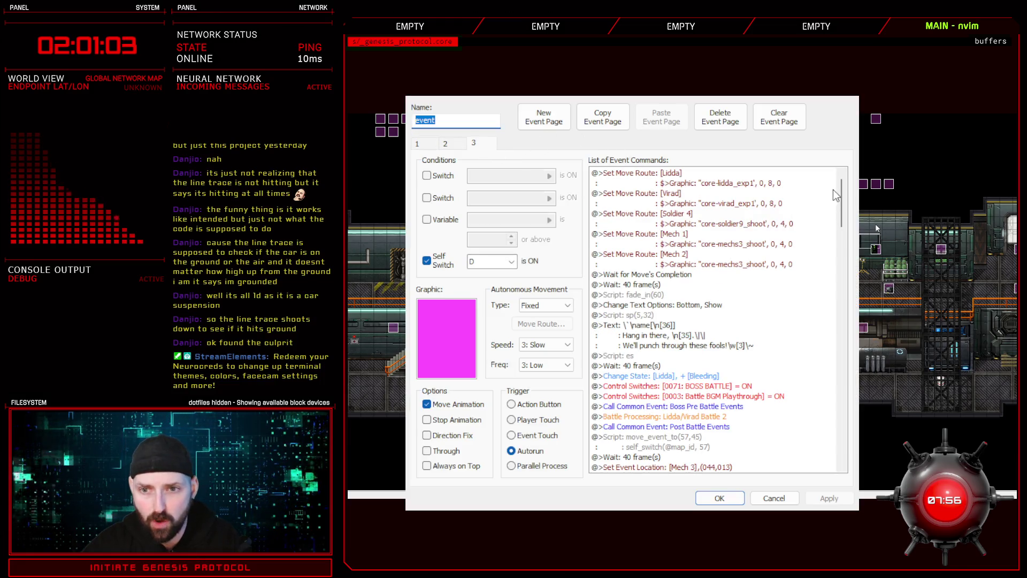
# Reopen and confirm the Mech 3 and Mech 4 Set Move Route commands unchanged
pyautogui.scroll(-4, 841, 211)
pyautogui.click(726, 345)
pyautogui.moveTo(843, 236); pyautogui.dragTo(840, 375)
pyautogui.doubleClick(642, 295)
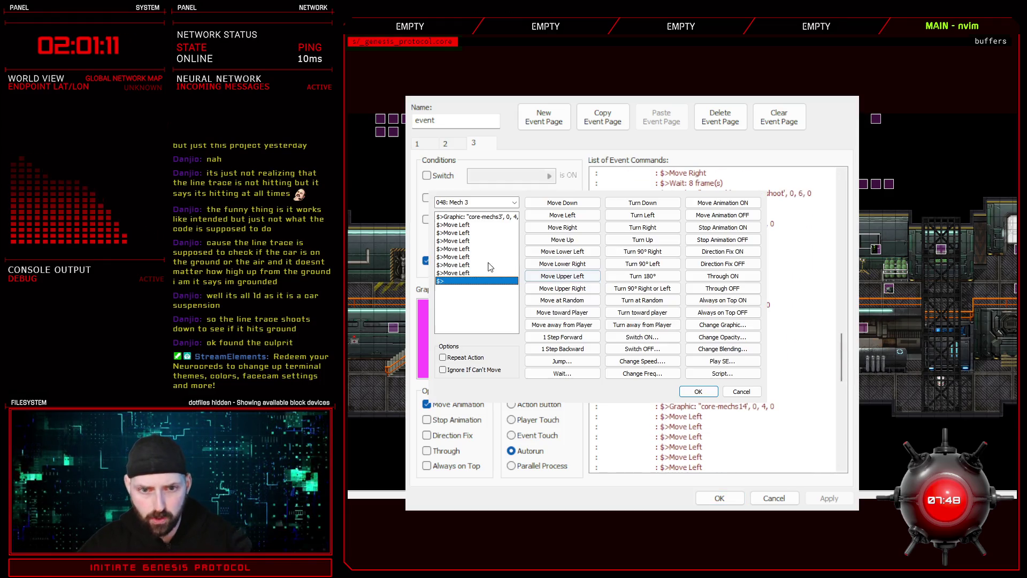
pyautogui.click(698, 391)
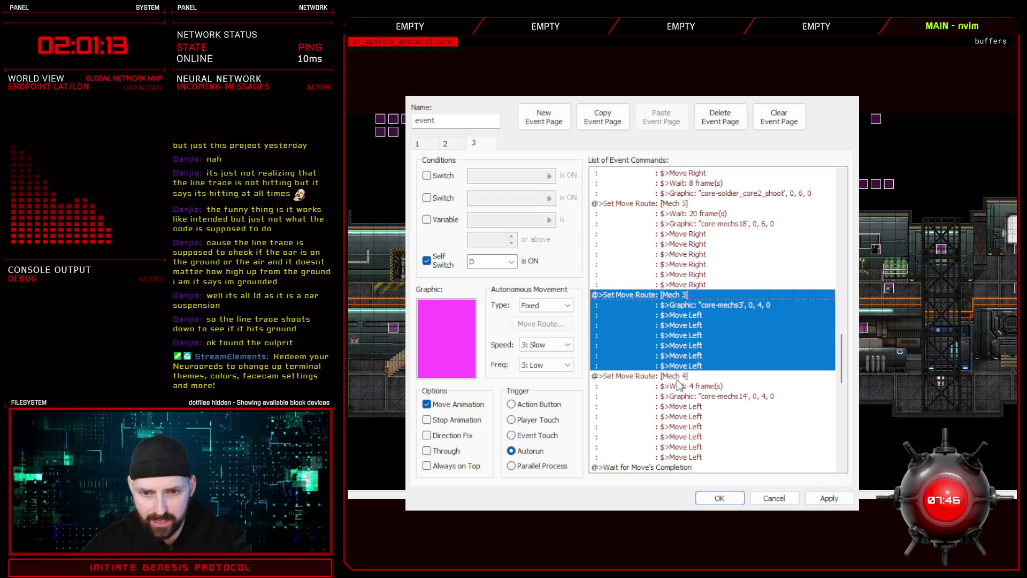
pyautogui.doubleClick(720, 406)
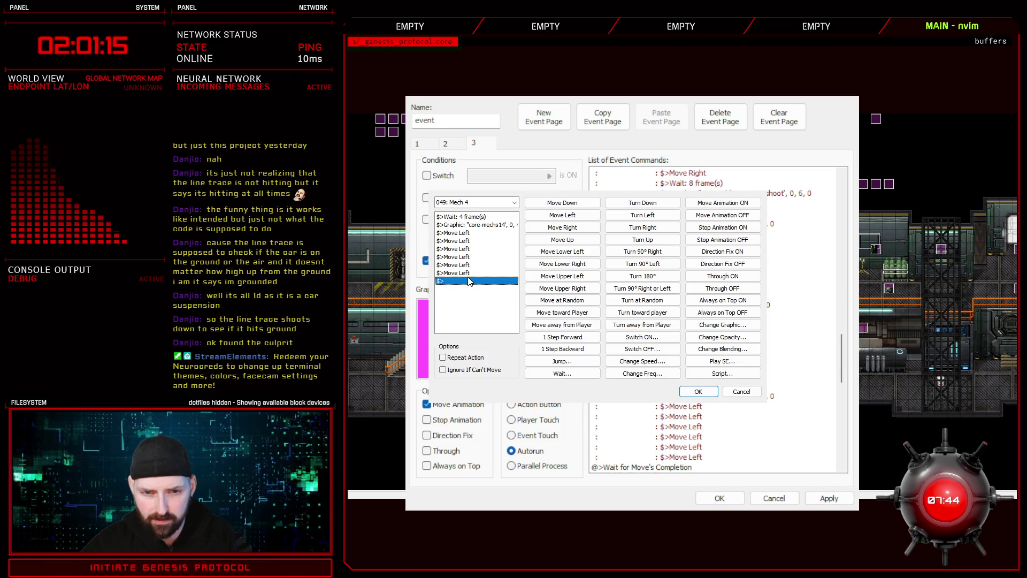
pyautogui.click(699, 391)
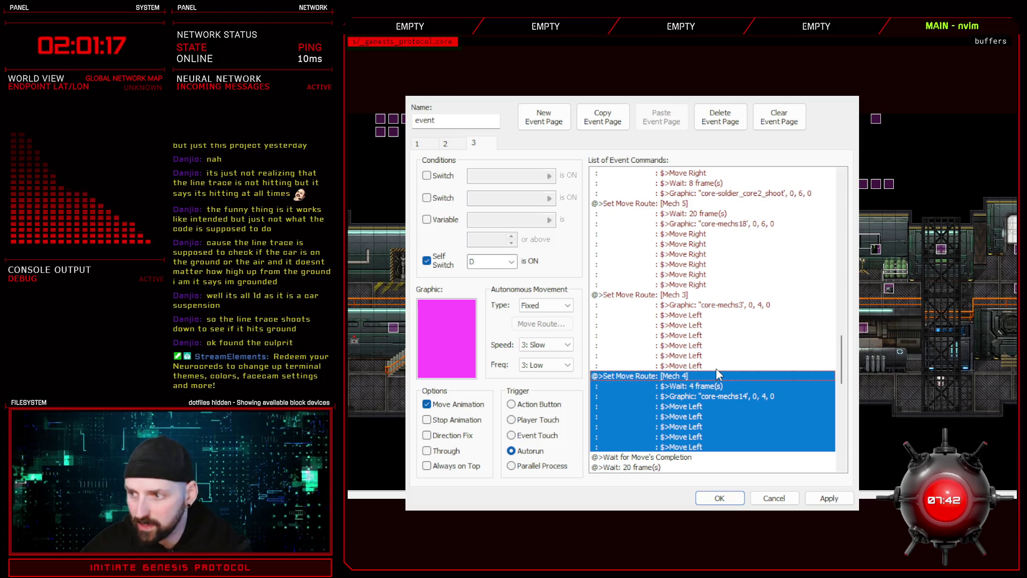
# Apply the autorun event's changes and close the event editor back to the map
pyautogui.scroll(-6, 717, 373)
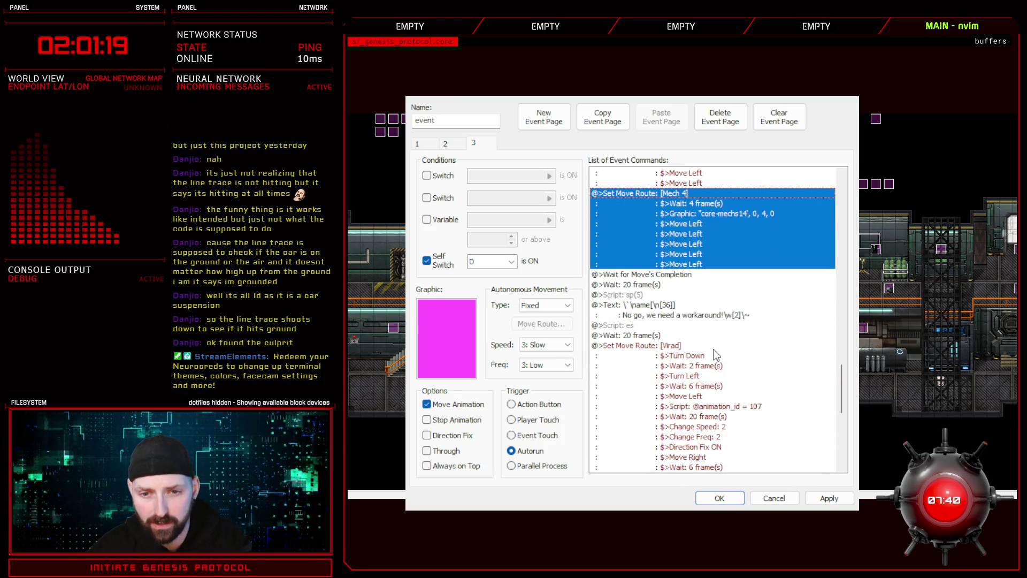
pyautogui.scroll(-6, 716, 356)
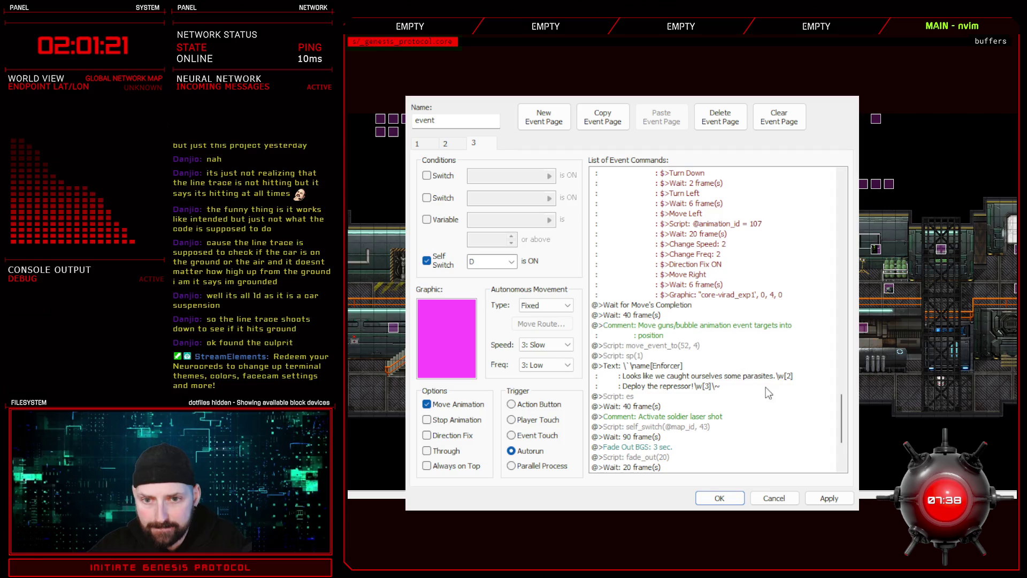
pyautogui.moveTo(841, 409); pyautogui.dragTo(841, 418)
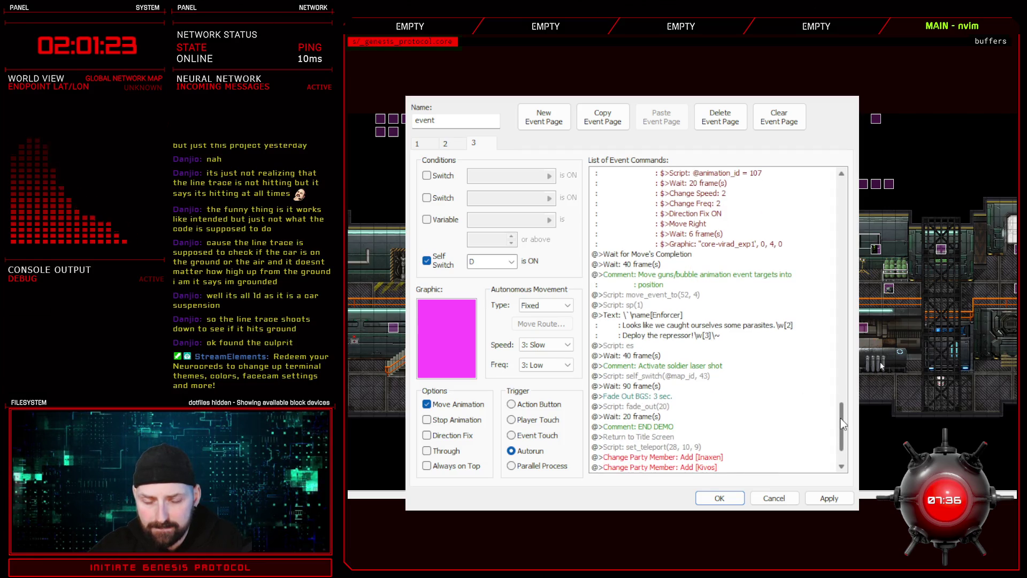
pyautogui.scroll(-2, 841, 419)
pyautogui.click(830, 499)
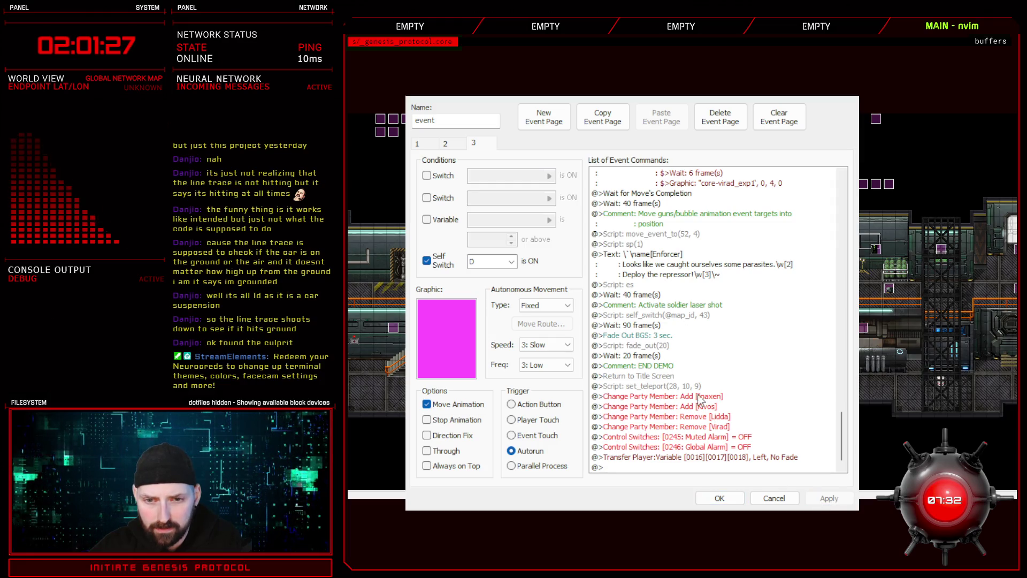
pyautogui.click(719, 499)
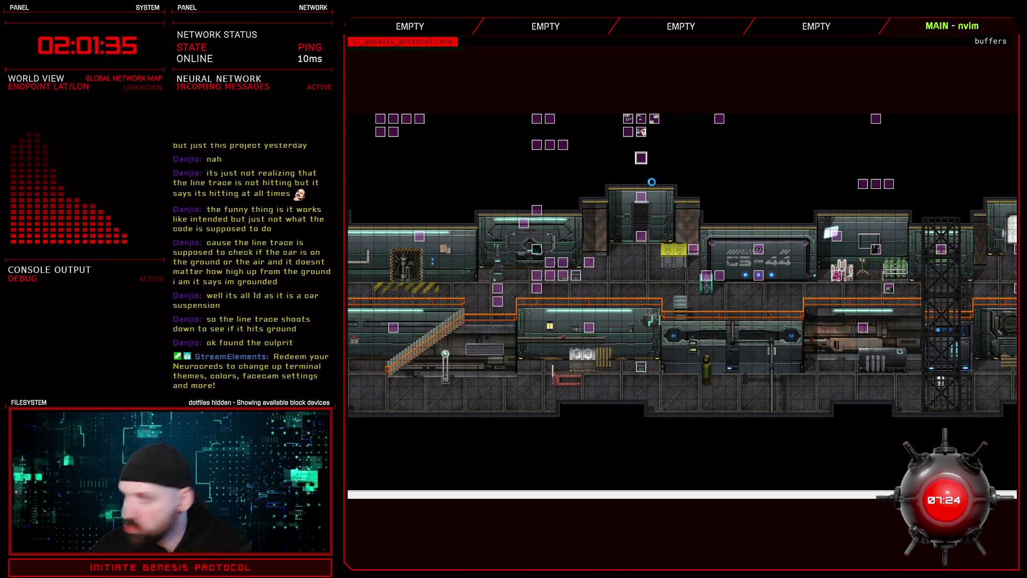
# Add a second CORE Pulsar enemy to the Lidda/Virad Battle 2 troop
pyautogui.press('F9')
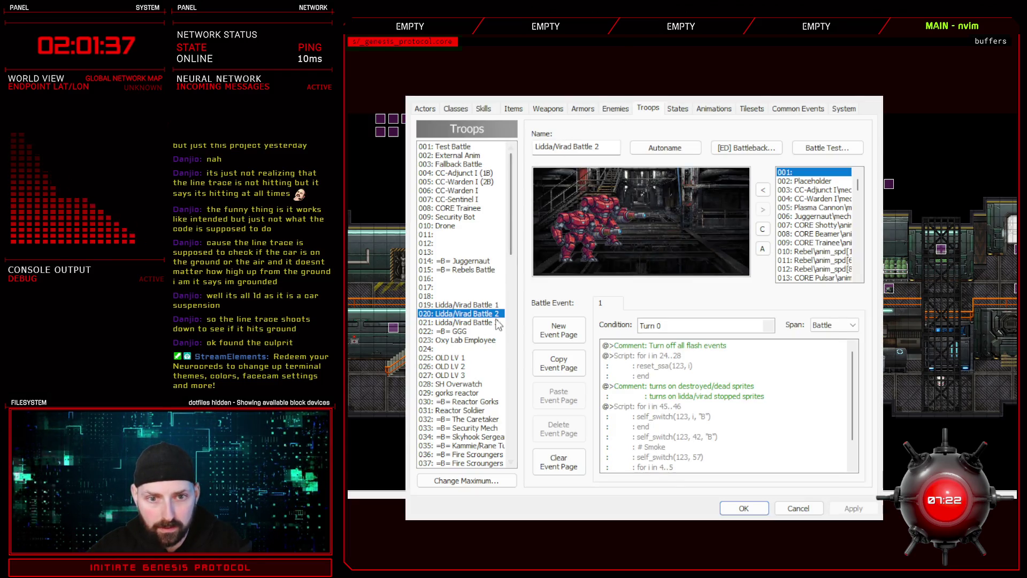
pyautogui.click(840, 212)
pyautogui.click(819, 278)
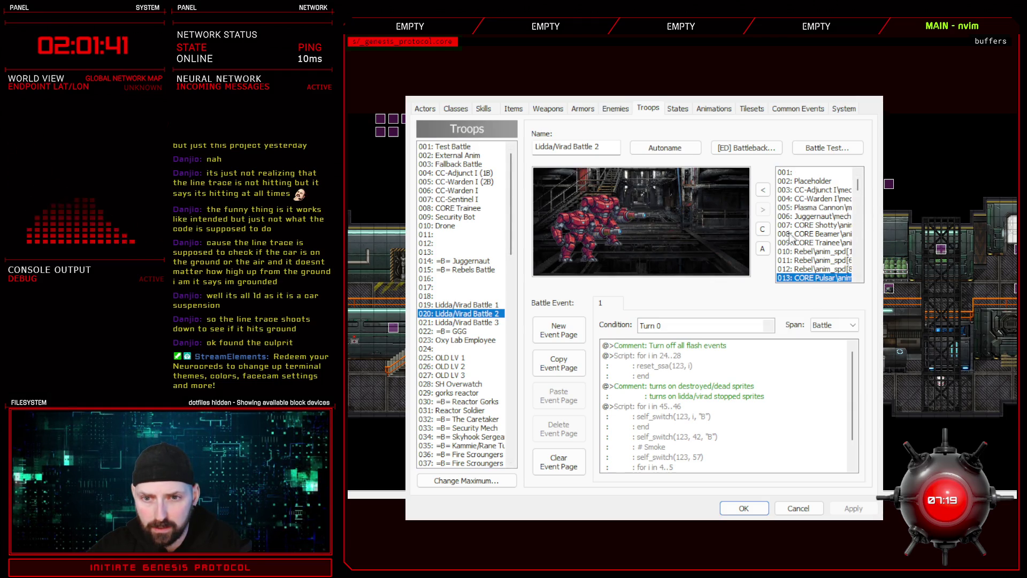
pyautogui.click(764, 191)
# Reposition the left, rear and small front mechs in the troop formation and save the database
pyautogui.moveTo(581, 237); pyautogui.dragTo(568, 235)
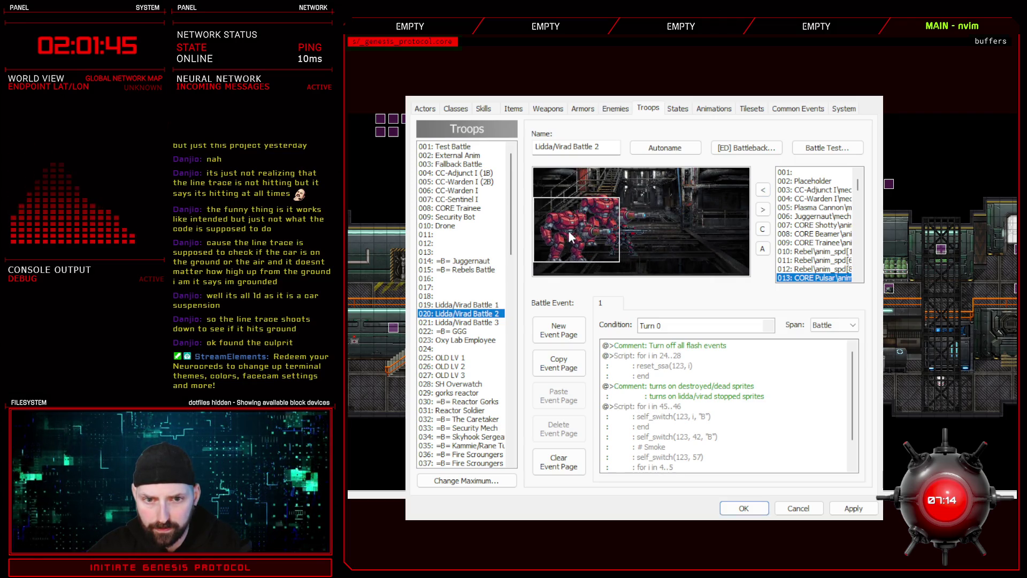
pyautogui.click(629, 222)
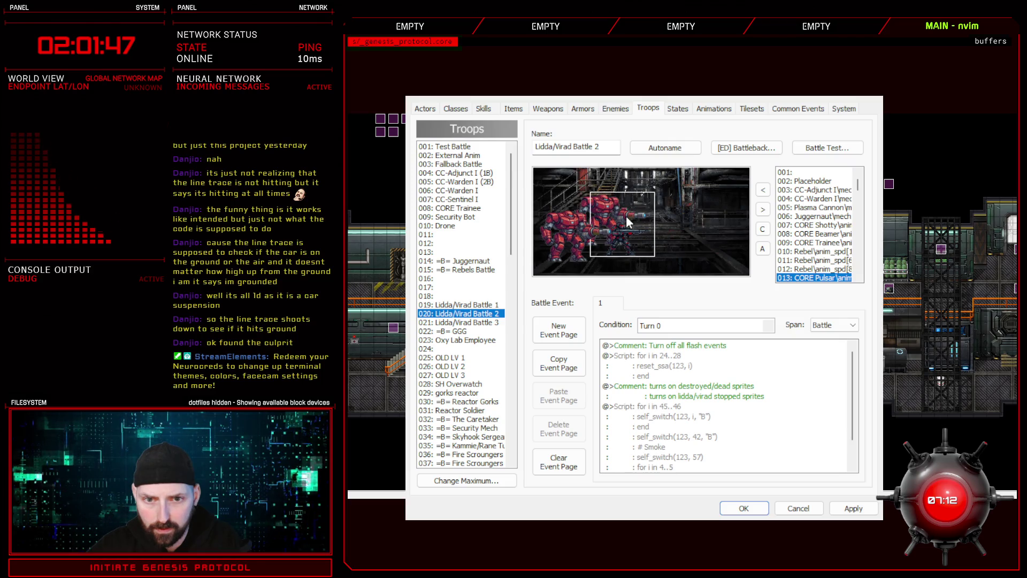
pyautogui.moveTo(583, 196); pyautogui.dragTo(573, 194)
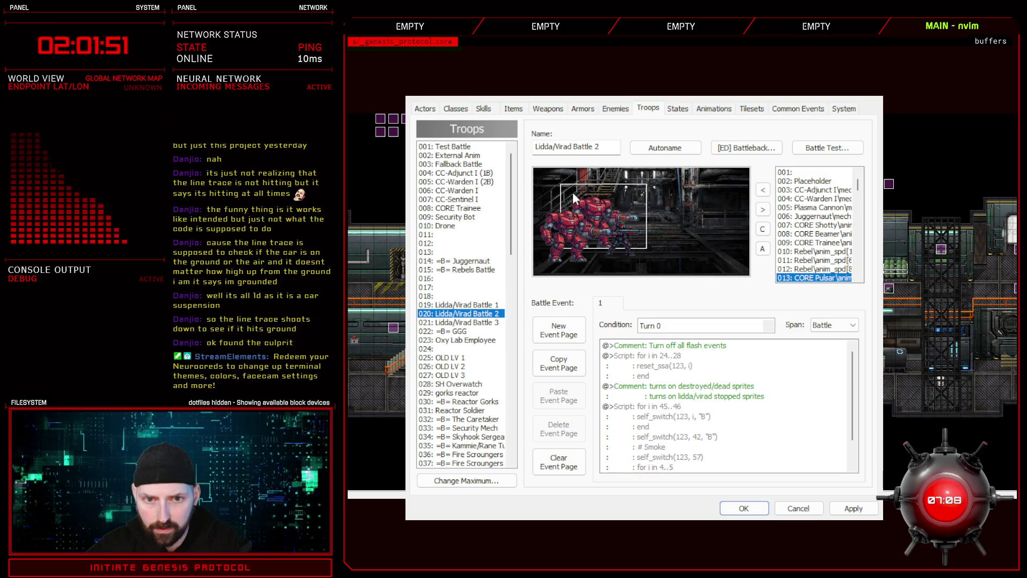
pyautogui.moveTo(632, 246); pyautogui.dragTo(624, 243)
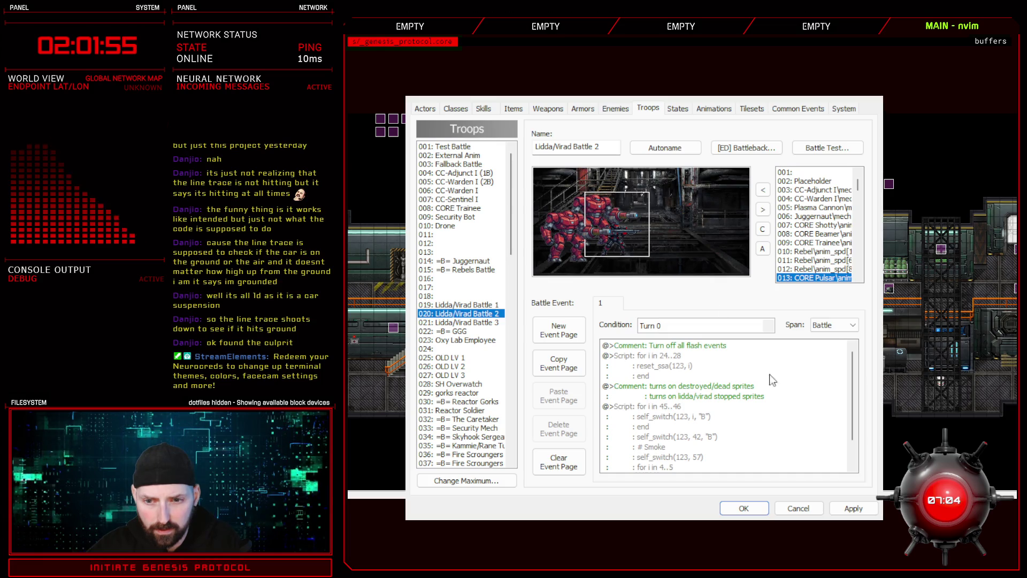
pyautogui.scroll(-1, 854, 409)
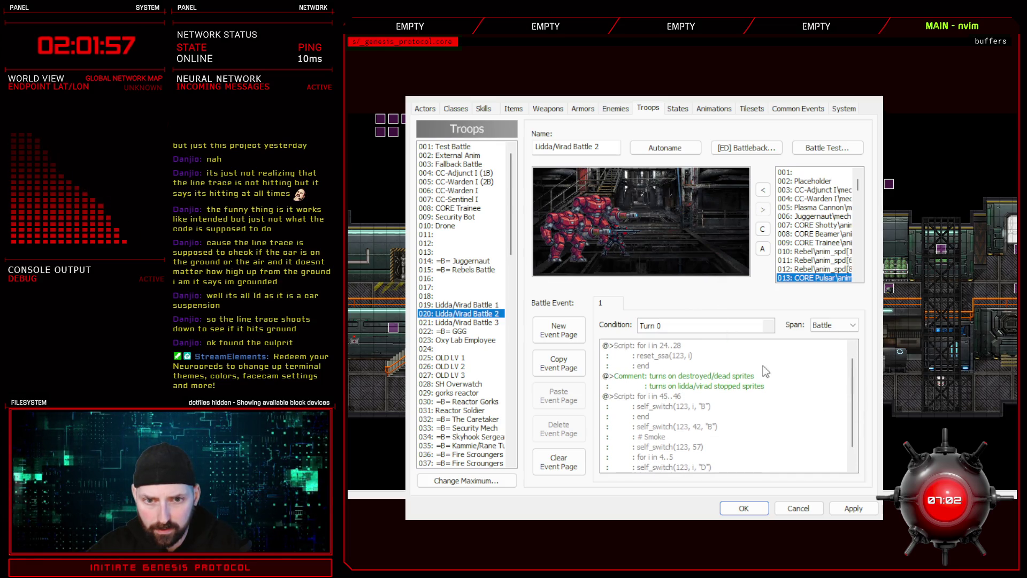
pyautogui.click(744, 508)
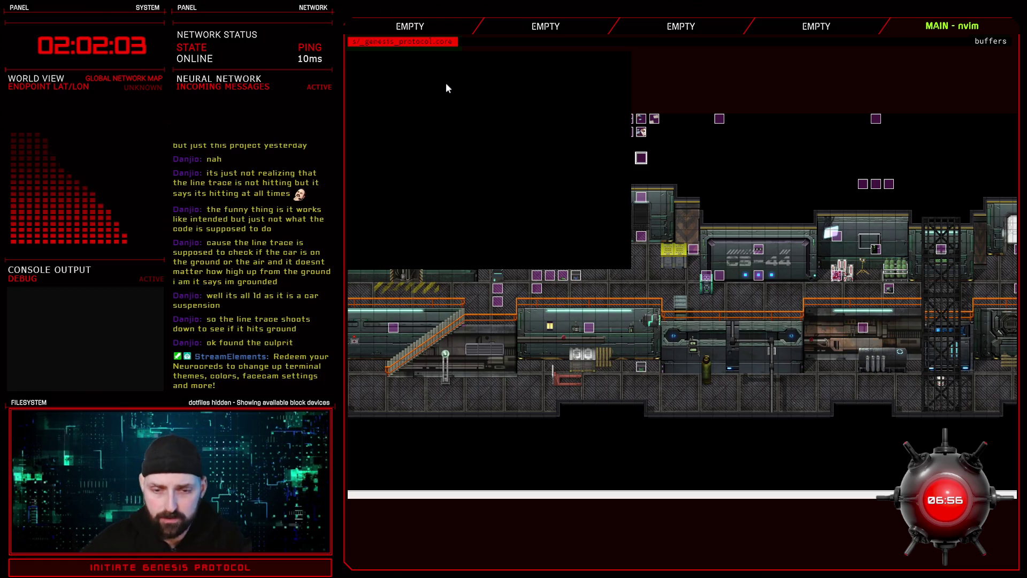
# Launch a Genesis Protocol playtest and play into KIVOS's cutscene on the street map
pyautogui.press('Return')
pyautogui.press('Return')
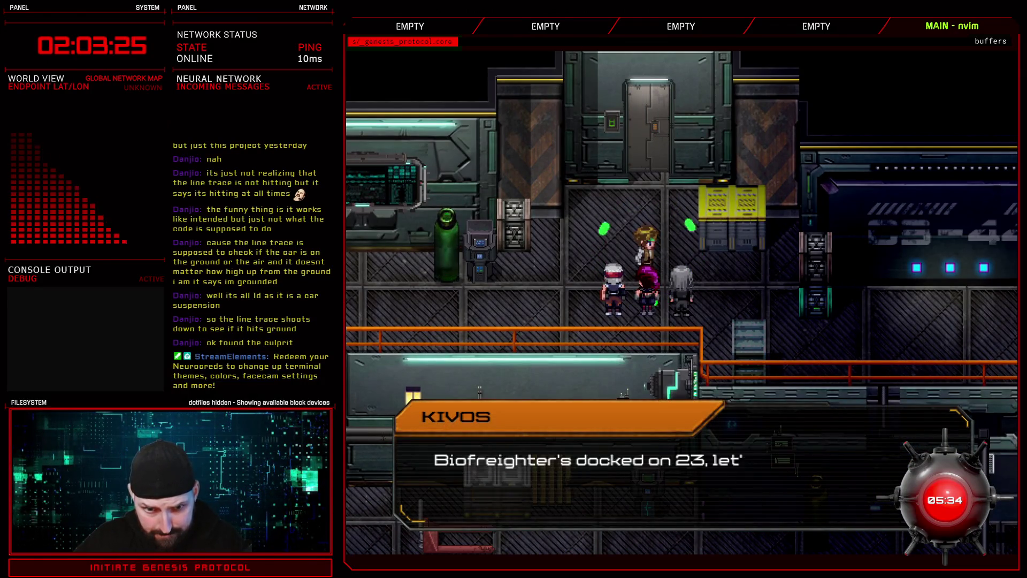
# Advance KIVOS's dialogue and bring the party to the freighter loading bay
pyautogui.press('space')
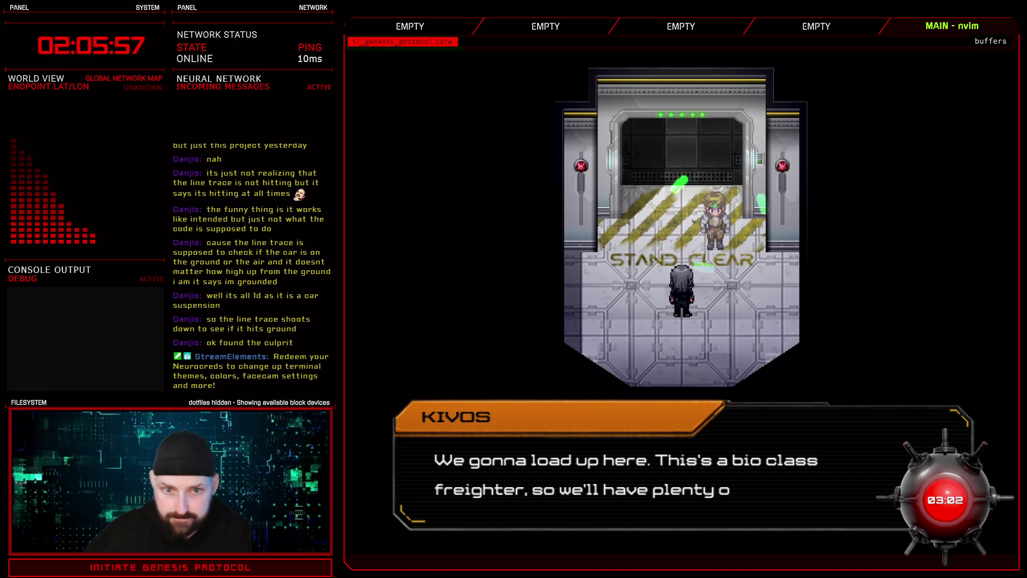
# Advance through Kivos's conversation about Mexycoat and walk the player up into the elevator
pyautogui.click(763, 170)
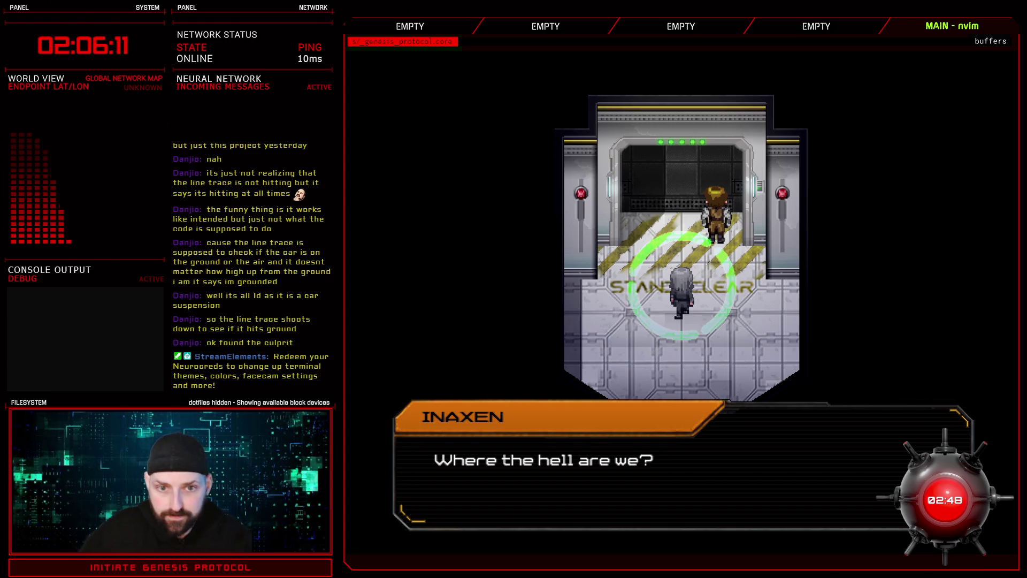
pyautogui.press('space')
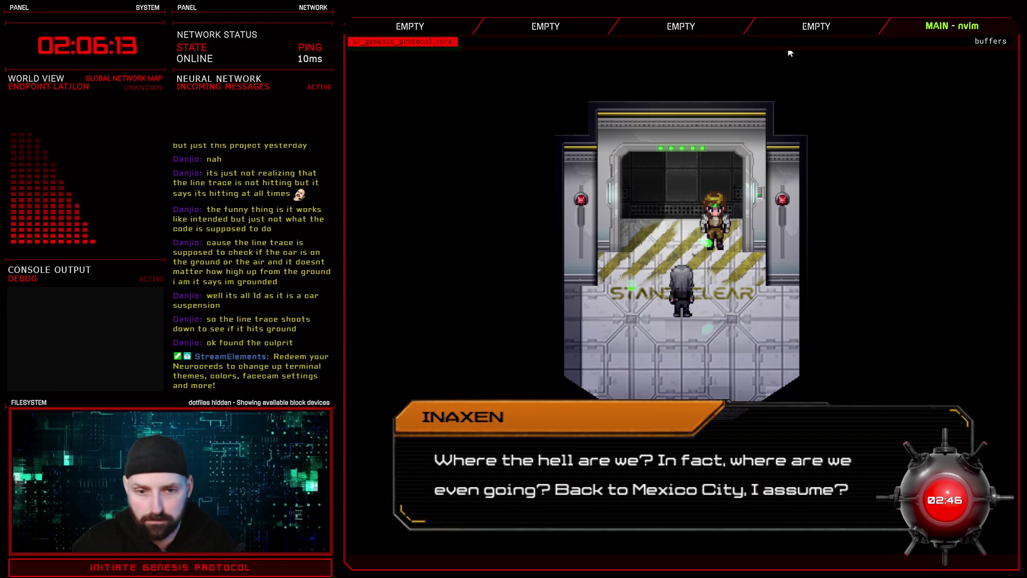
pyautogui.press('space')
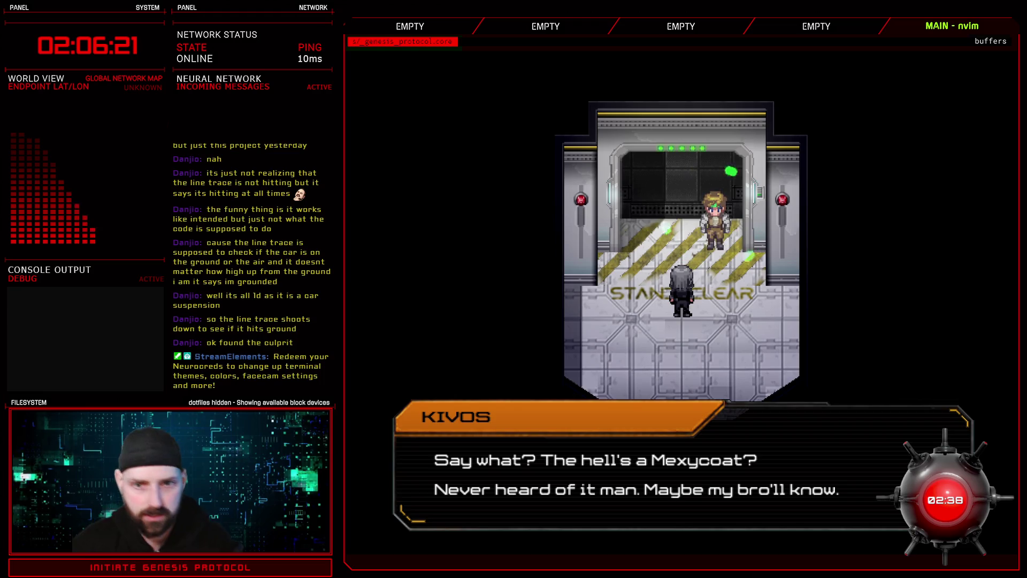
pyautogui.press('e')
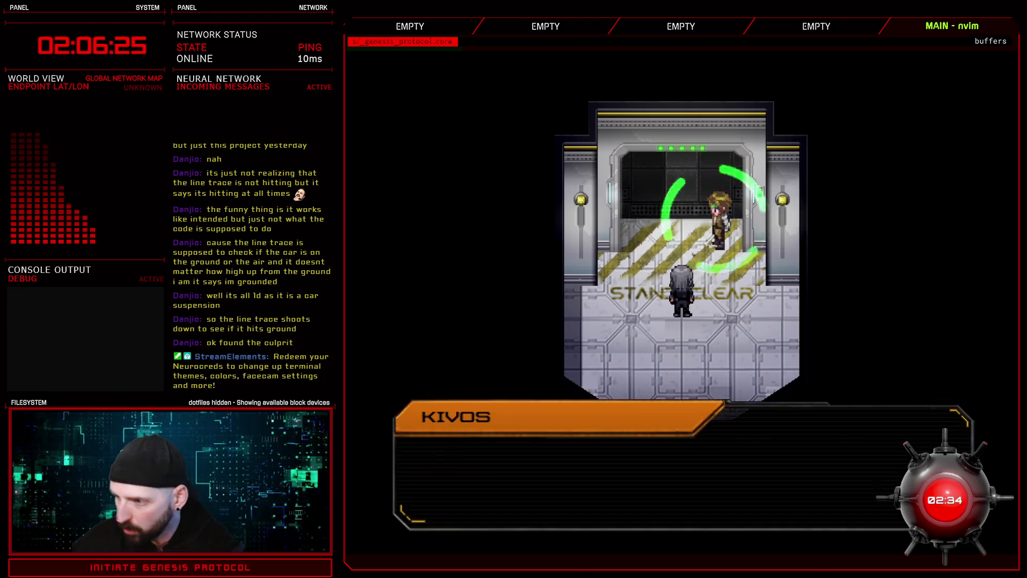
pyautogui.press('e')
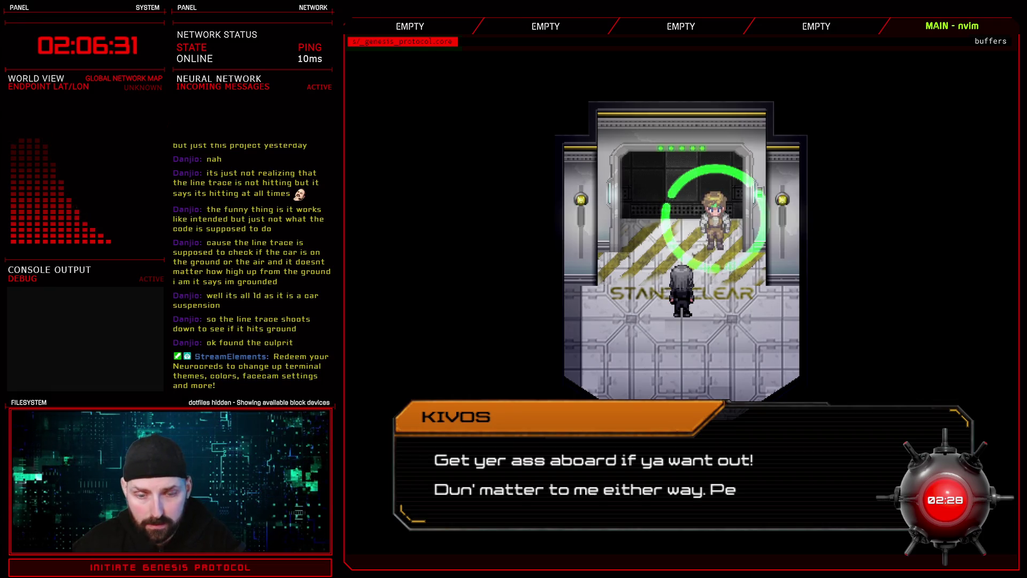
pyautogui.press('e')
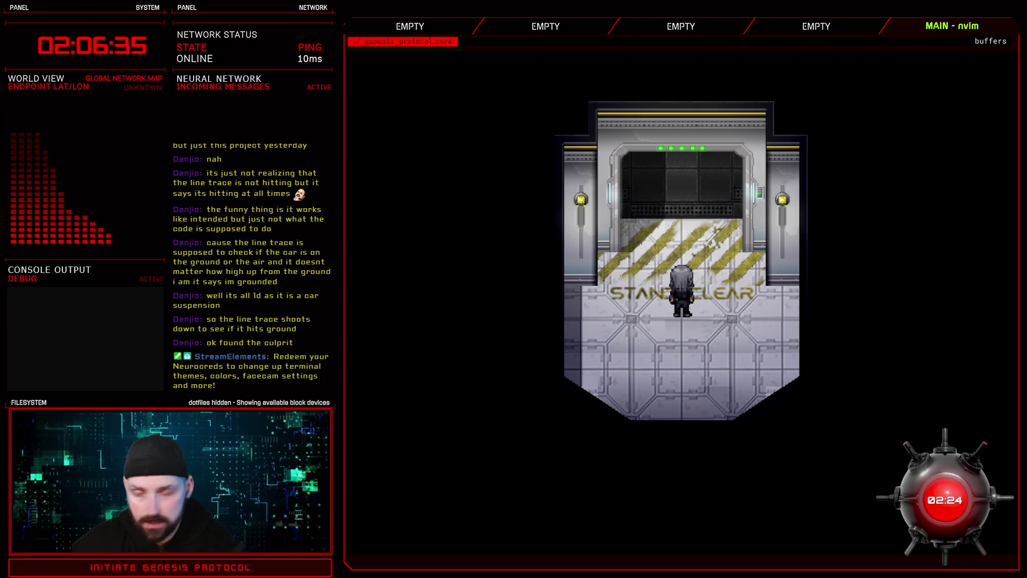
pyautogui.press('Up')
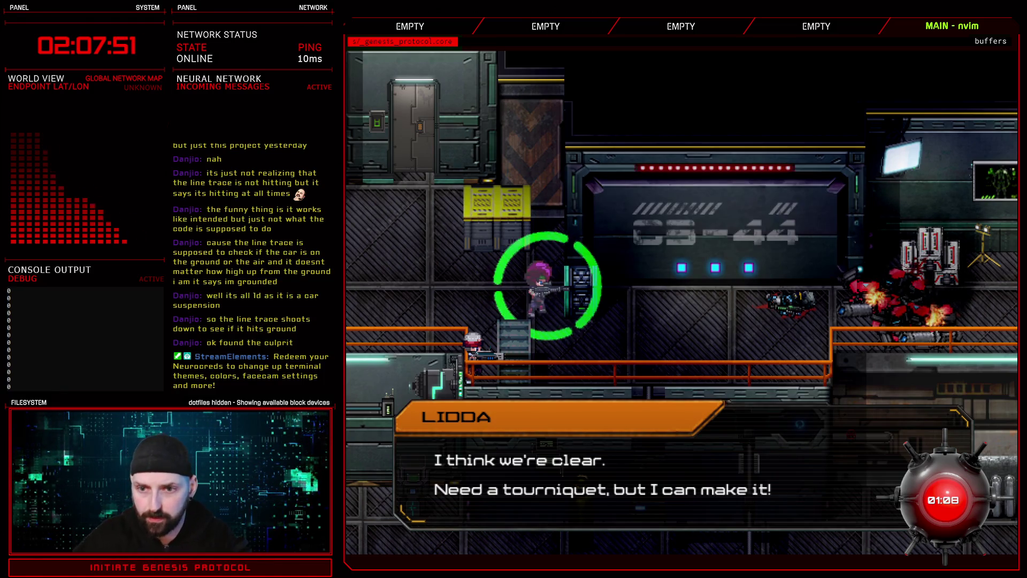
pyautogui.click(927, 280)
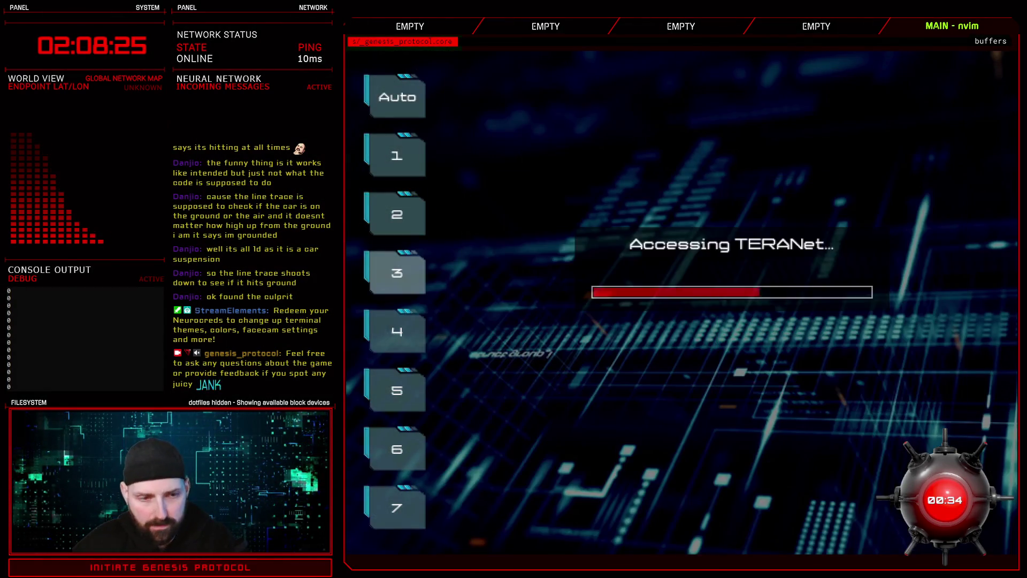
# Load level slot 6, then debug-teleport the party to Eclipse Ward 4C 209
pyautogui.click(397, 449)
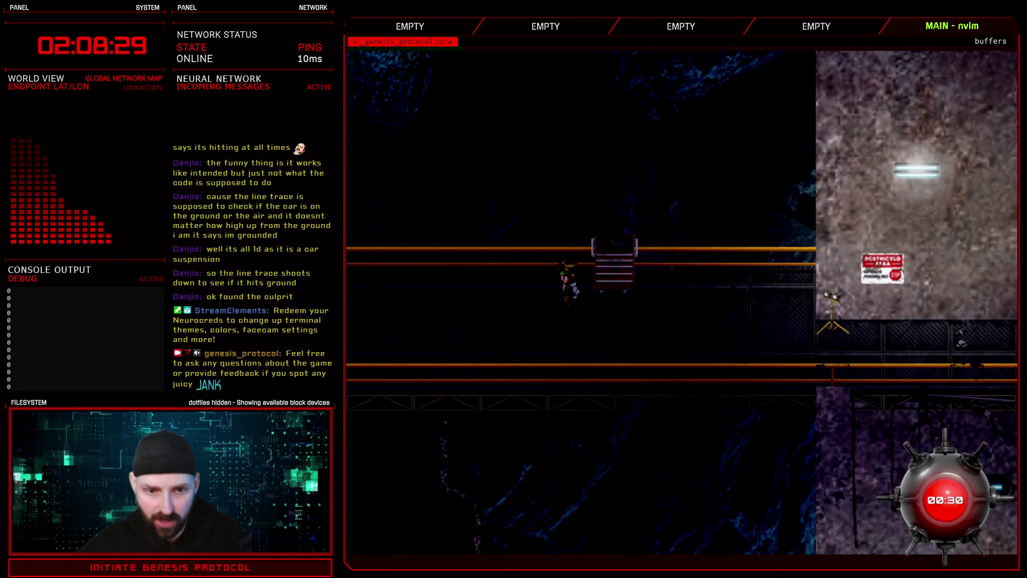
pyautogui.press('F9')
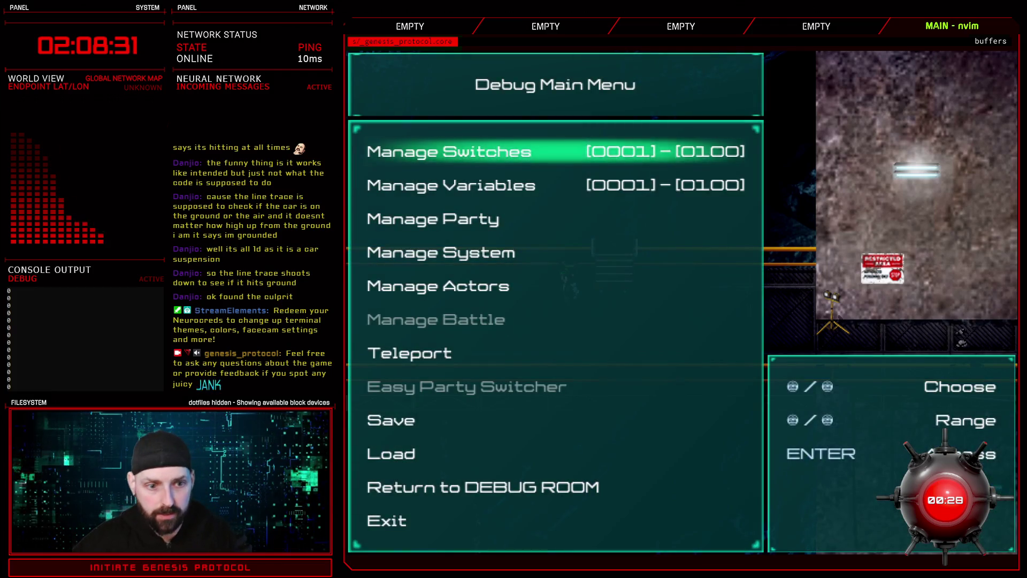
pyautogui.press('Up')
pyautogui.press('Up')
pyautogui.press('Up')
pyautogui.press('Return')
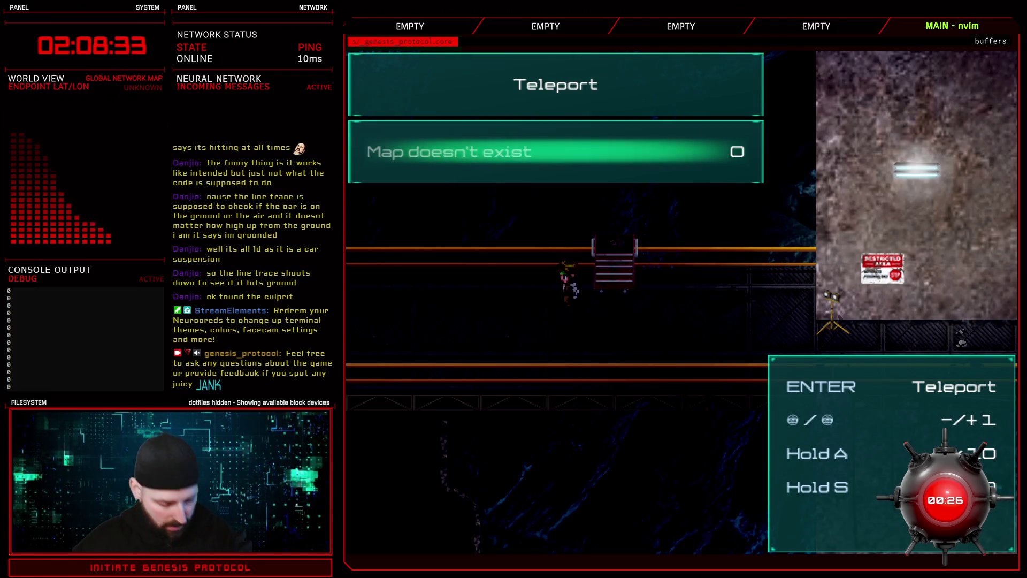
pyautogui.hotkey('s', 'Right')
pyautogui.hotkey('s', 'Right')
pyautogui.hotkey('a', 'Right')
pyautogui.press('Left')
pyautogui.press('Return')
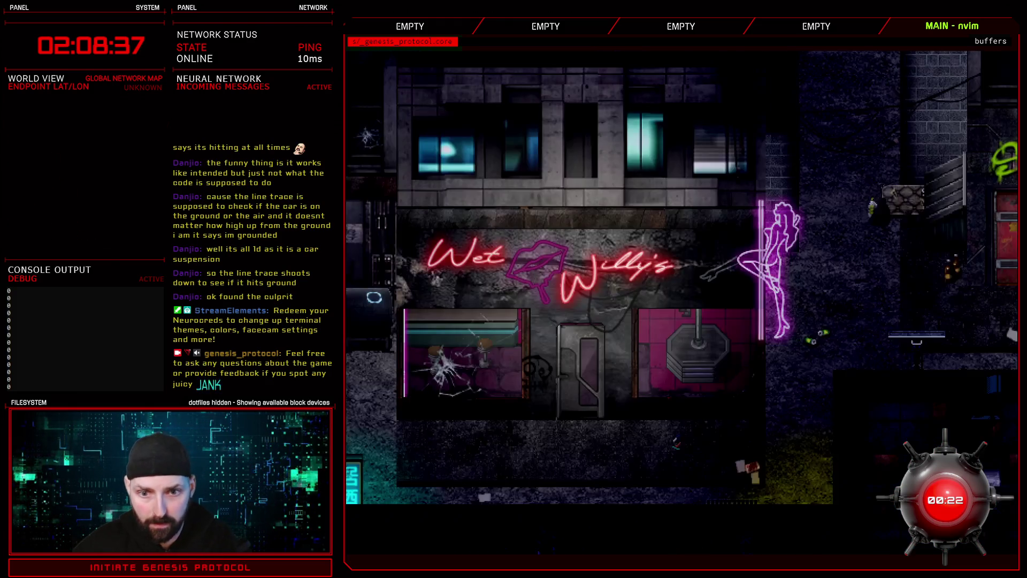
# Walk the character west past the crosswalk, ERROR sign and pawn shop until the screen blacks out
pyautogui.press('a')
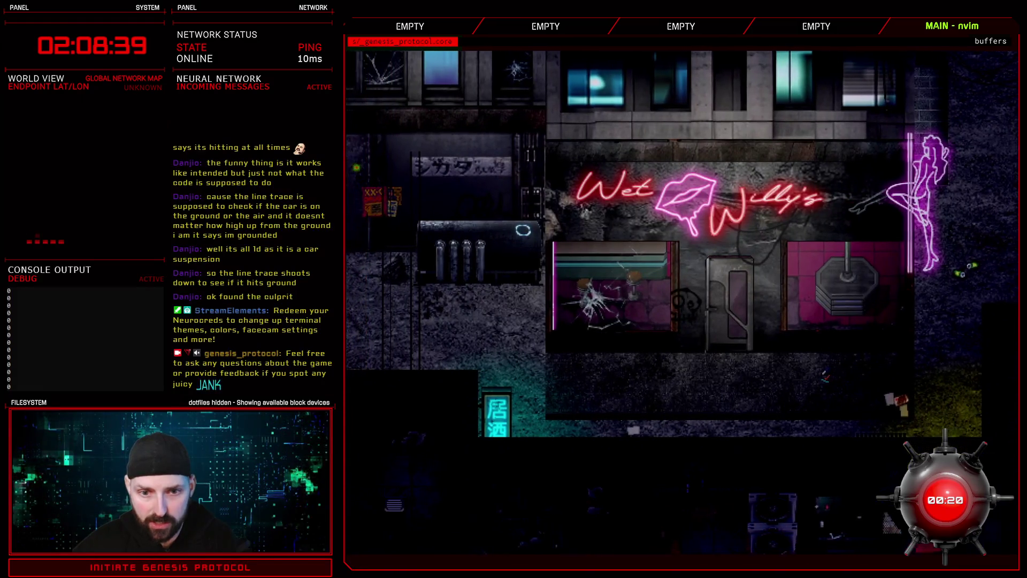
pyautogui.press('w')
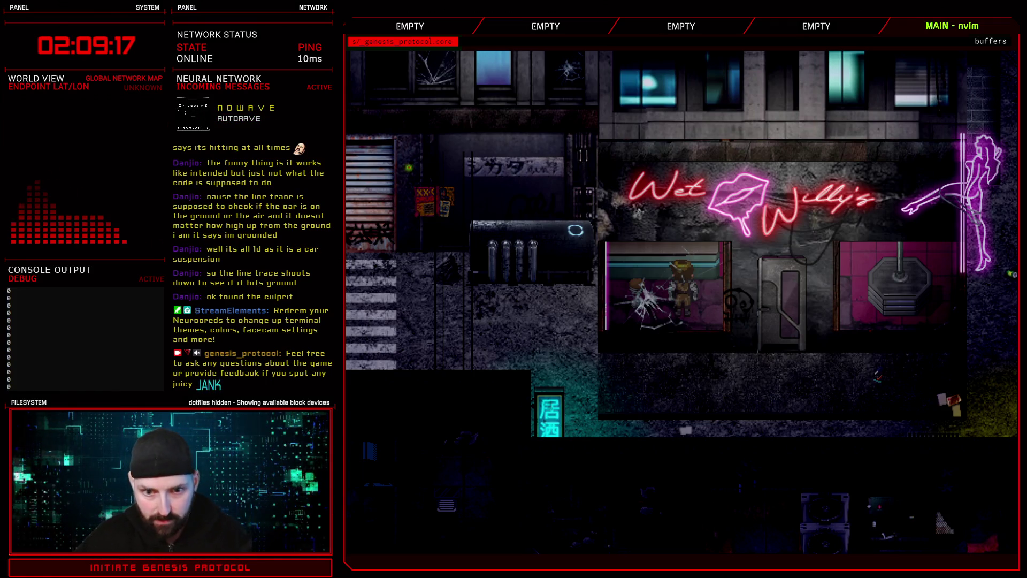
pyautogui.press('a')
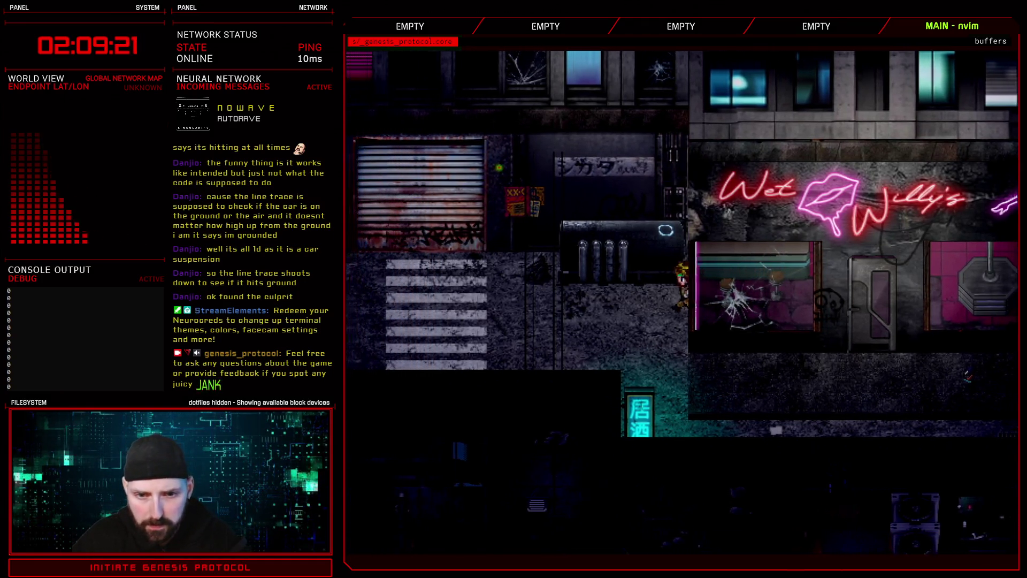
pyautogui.press('a')
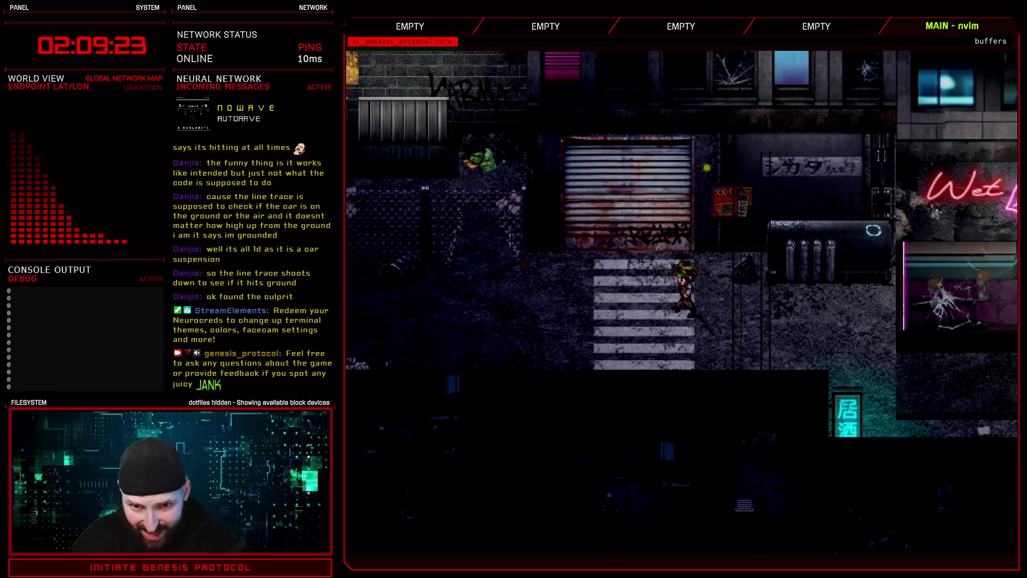
pyautogui.press('a')
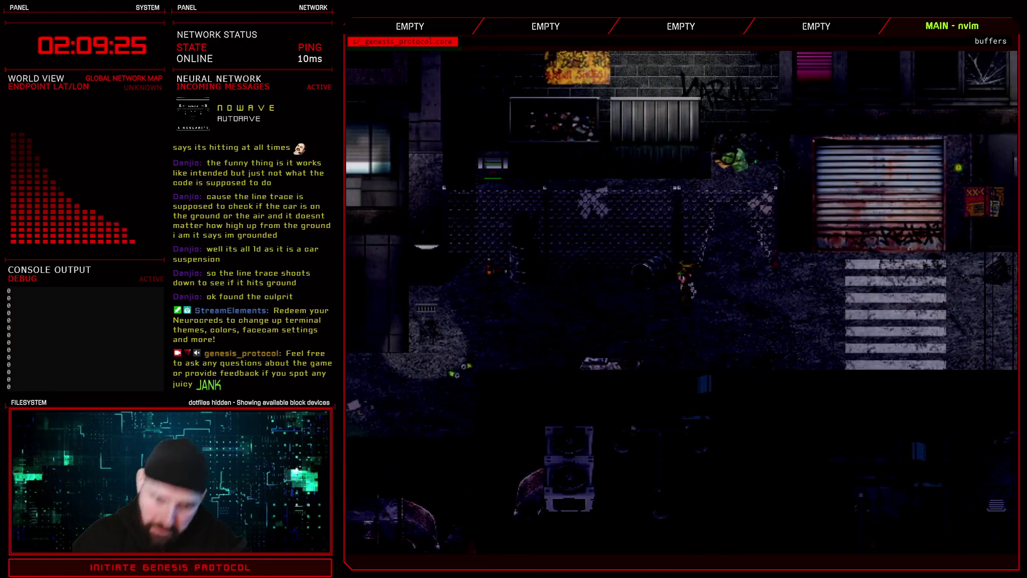
pyautogui.press('a')
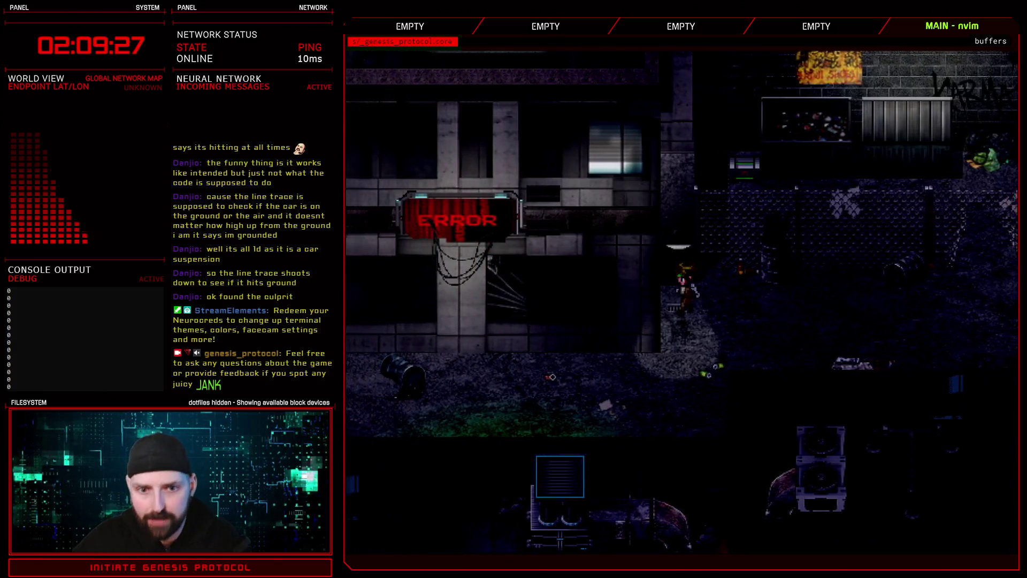
pyautogui.press('a')
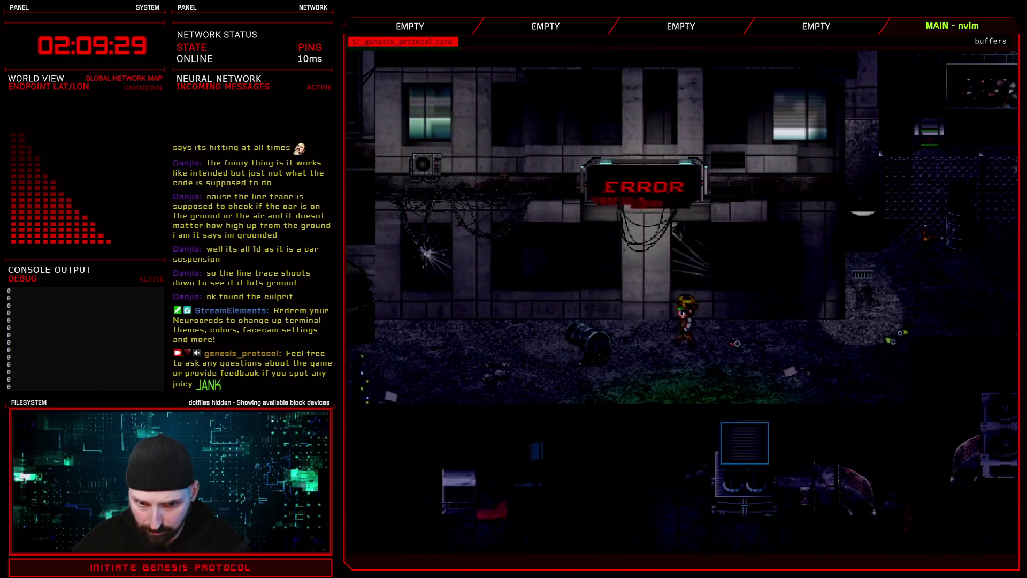
pyautogui.press('a')
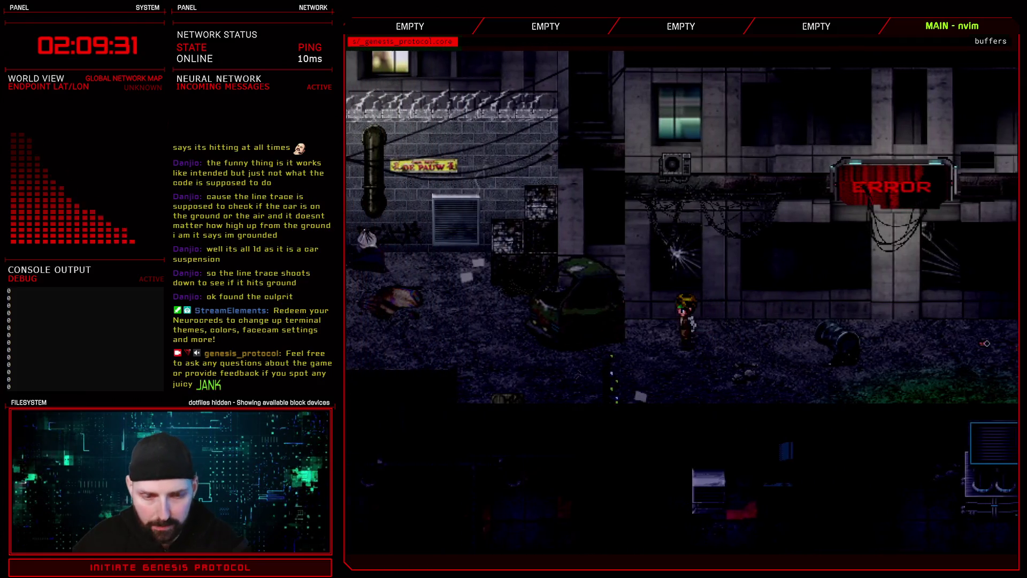
pyautogui.press('a')
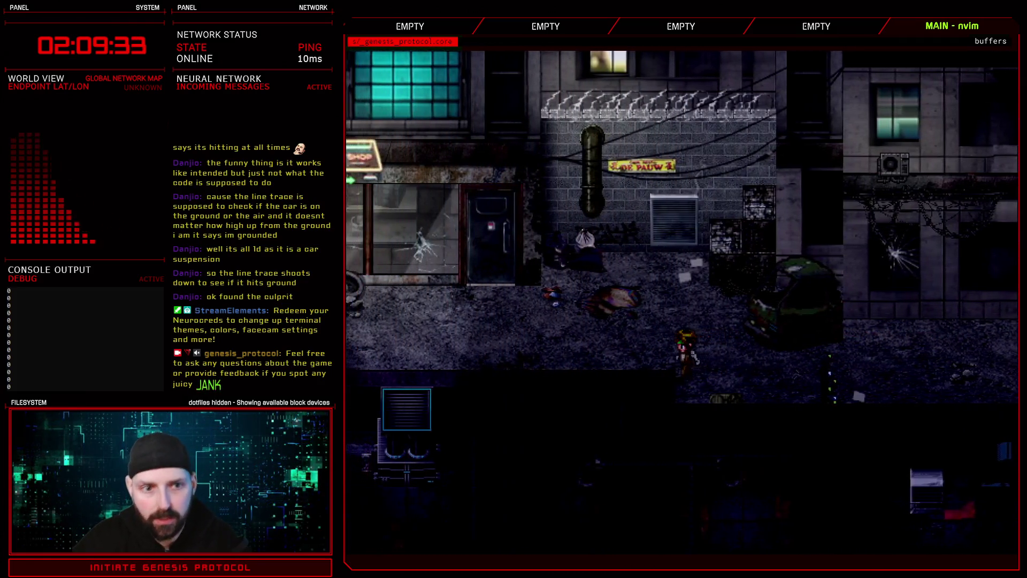
pyautogui.press('a')
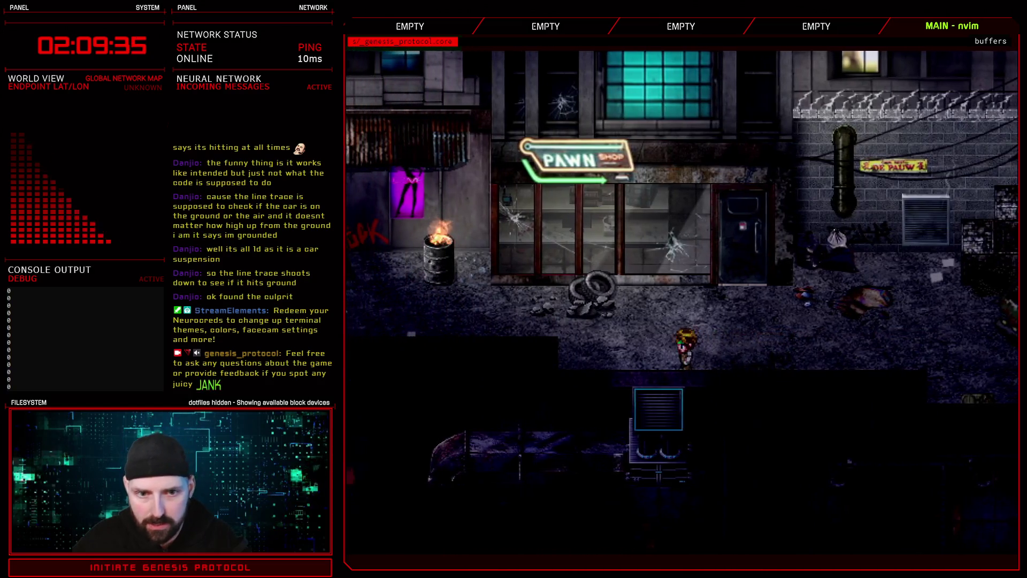
pyautogui.press('a')
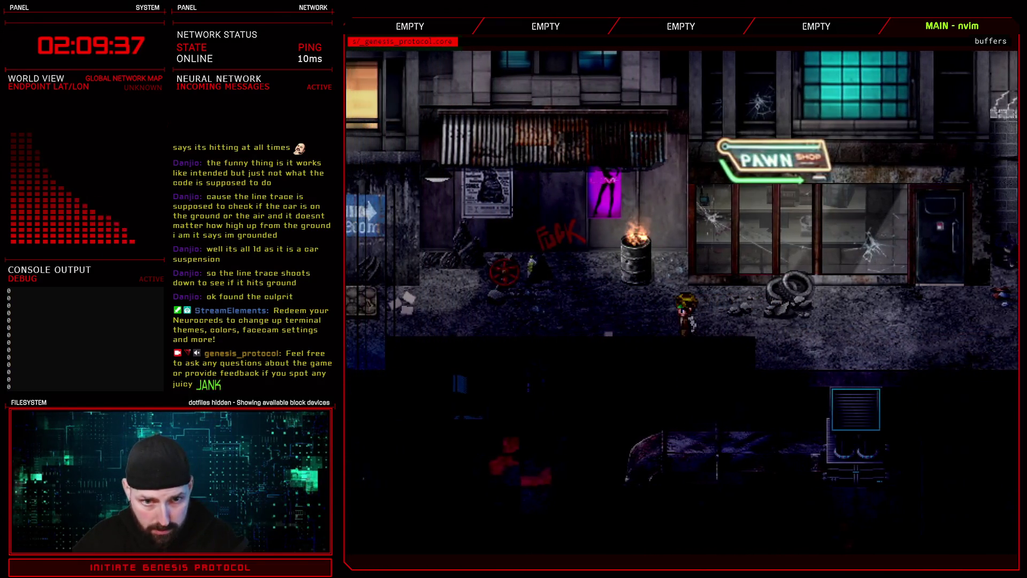
pyautogui.press('a')
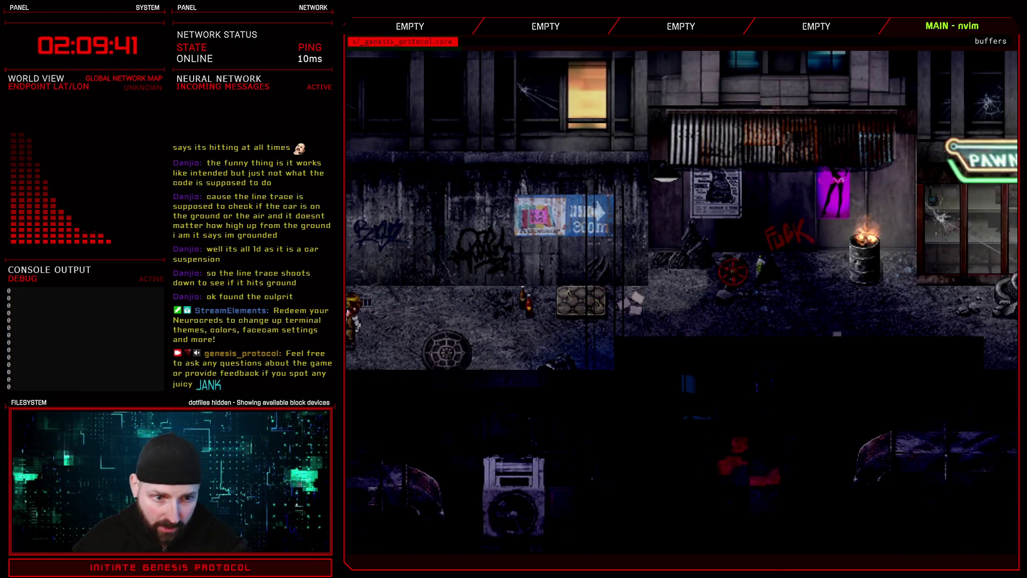
pyautogui.press('Escape')
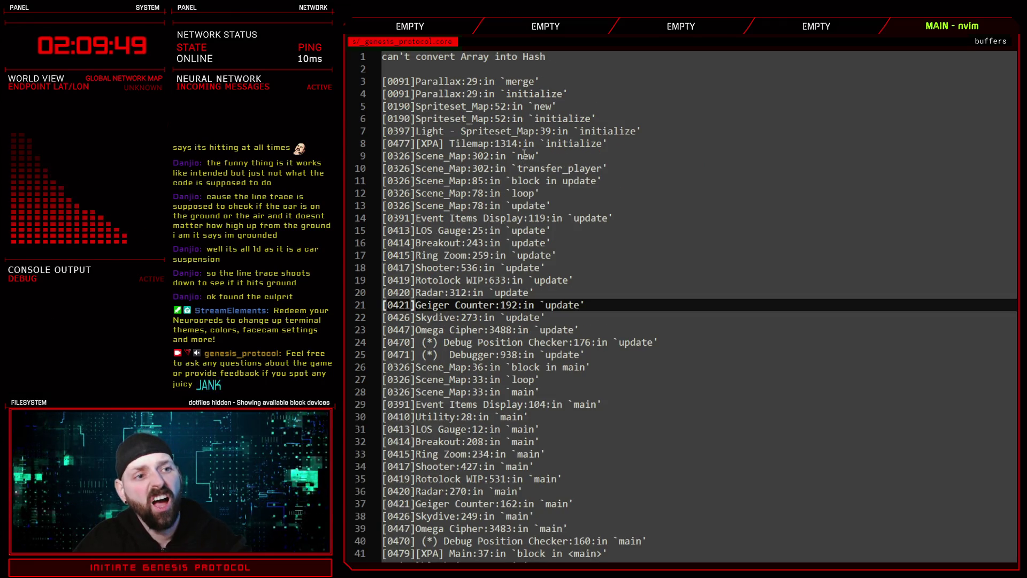
# Highlight the 'can't convert Array into Hash' error in the trace and close it
pyautogui.moveTo(457, 56); pyautogui.dragTo(543, 56)
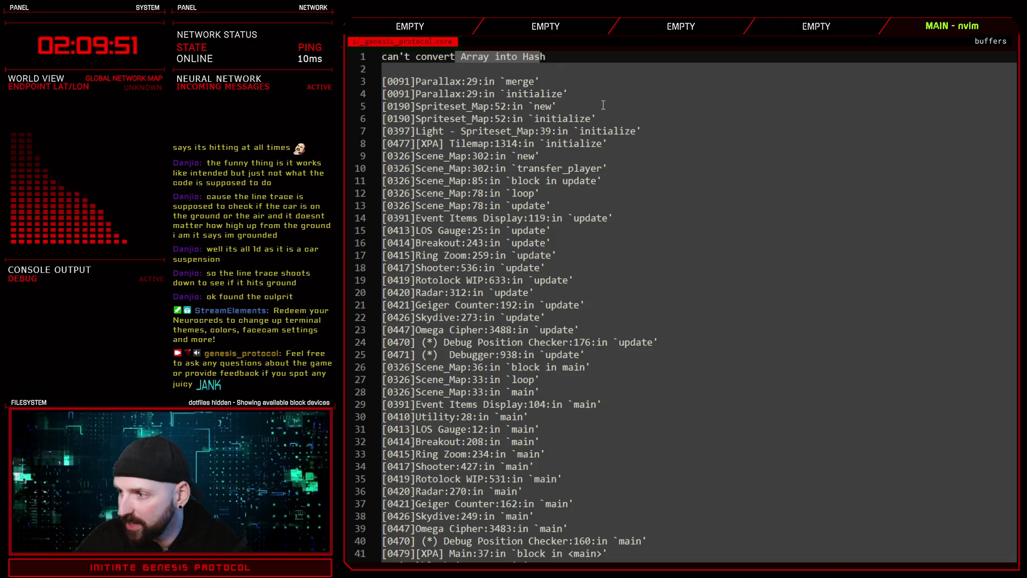
pyautogui.press('Return')
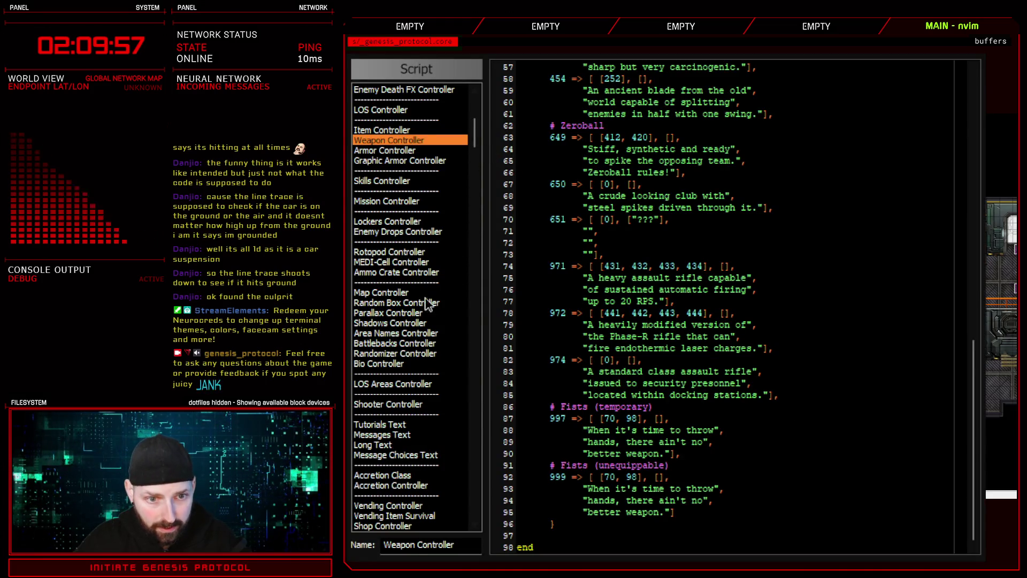
# Open the Parallax Controller script and highlight the map 131 values and map 155 RooftopBG entry
pyautogui.click(403, 314)
pyautogui.scroll(-8, 645, 324)
pyautogui.scroll(8, 641, 364)
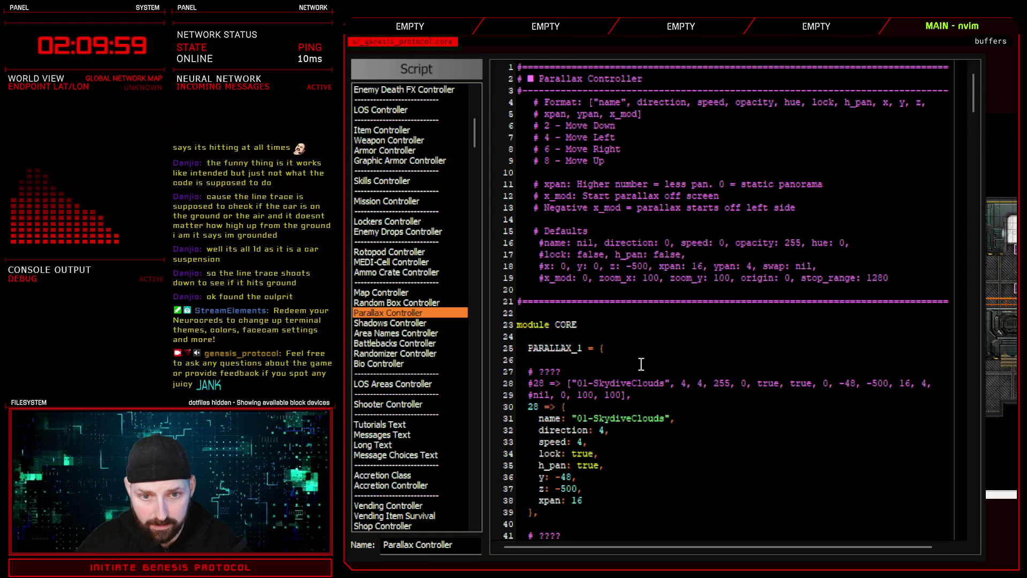
pyautogui.scroll(-20, 622, 326)
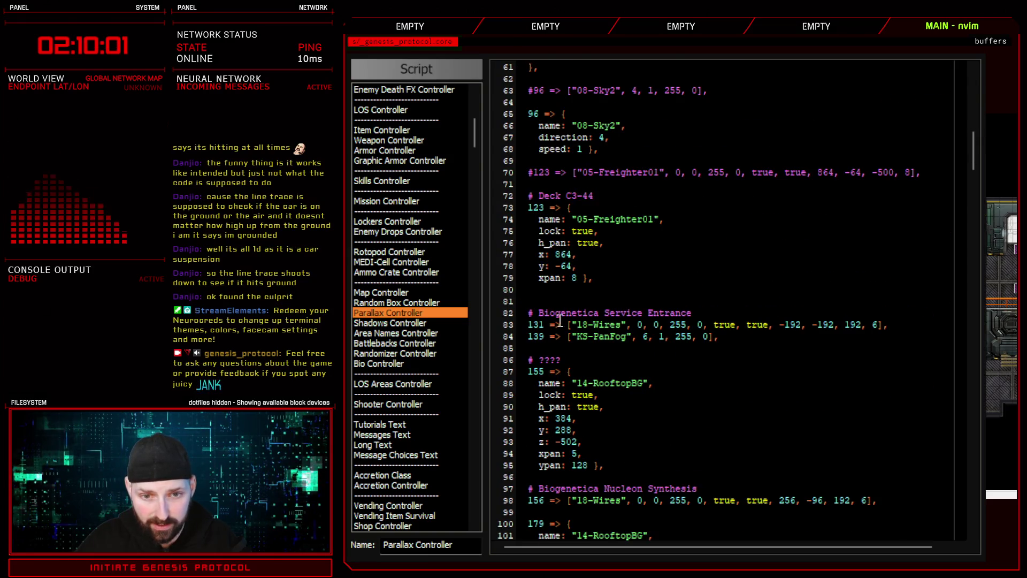
pyautogui.moveTo(559, 321); pyautogui.dragTo(791, 326)
pyautogui.moveTo(539, 371); pyautogui.dragTo(573, 422)
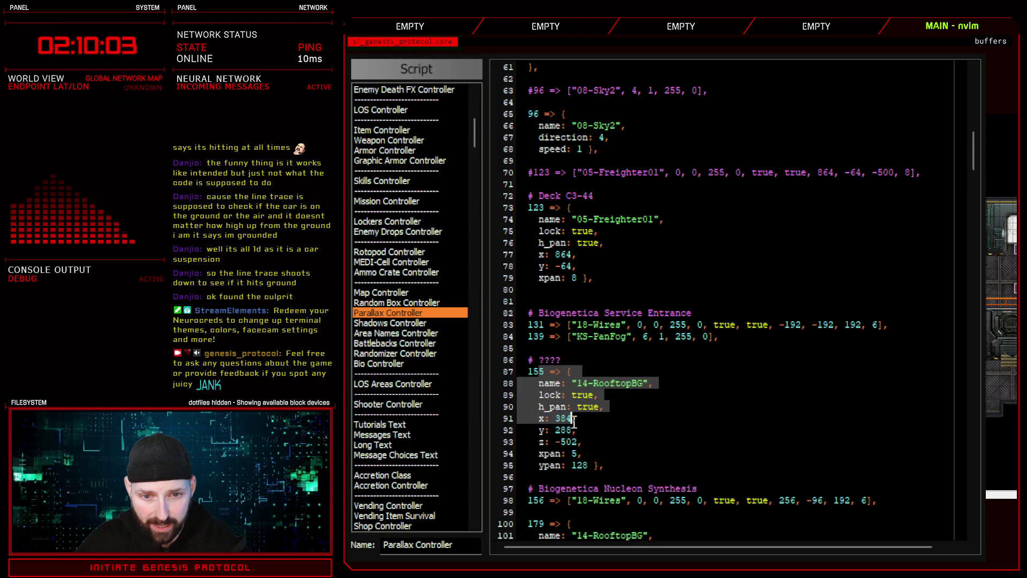
# Select the map 131 value array and the map 155 settings block to compare them
pyautogui.click(592, 325)
pyautogui.moveTo(542, 330); pyautogui.dragTo(898, 324)
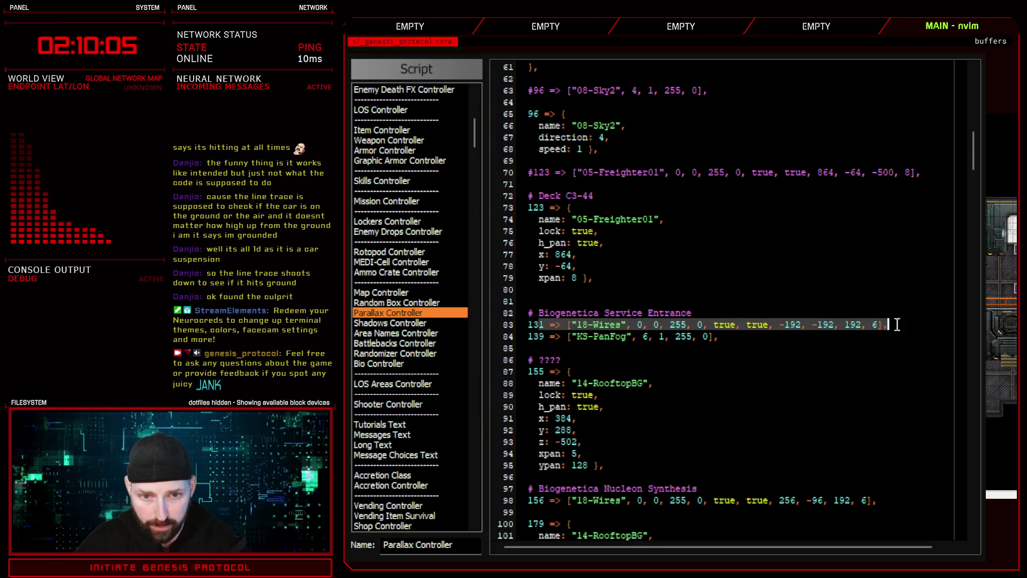
pyautogui.moveTo(568, 325); pyautogui.dragTo(882, 324)
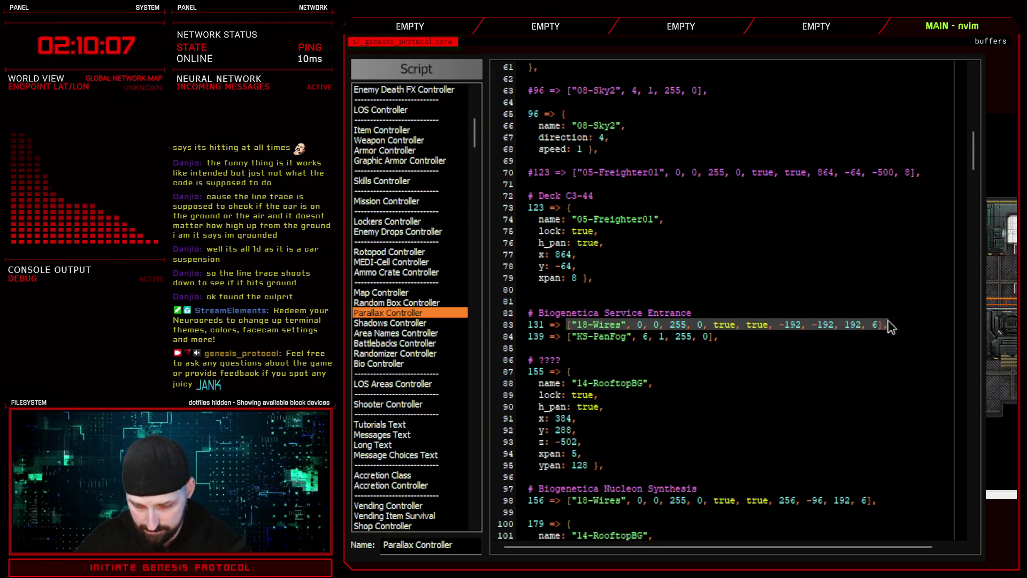
pyautogui.moveTo(569, 372); pyautogui.dragTo(623, 466)
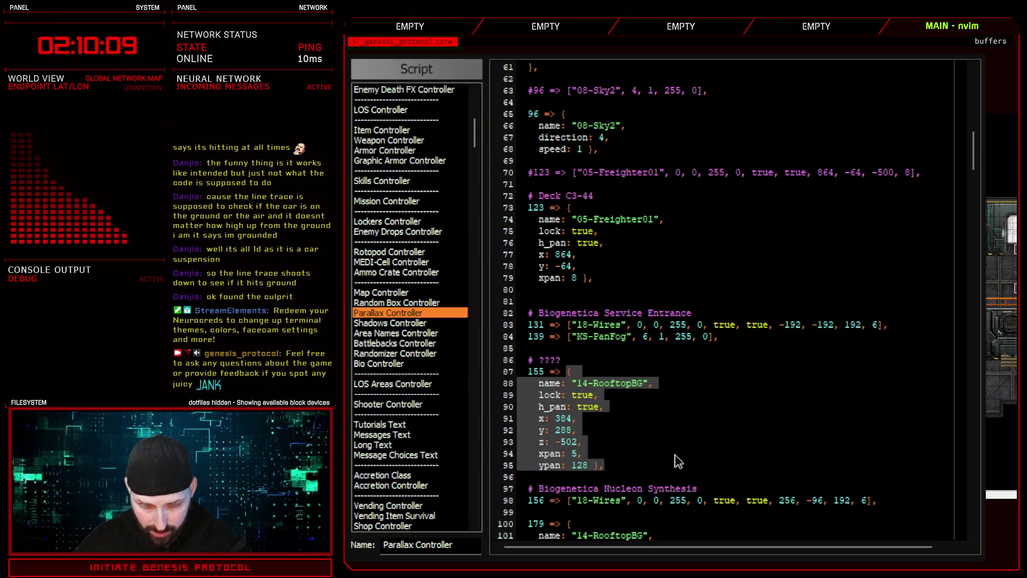
# Place the caret at map 155's lock setting and close the error log
pyautogui.click(549, 384)
pyautogui.click(543, 394)
pyautogui.press('A')
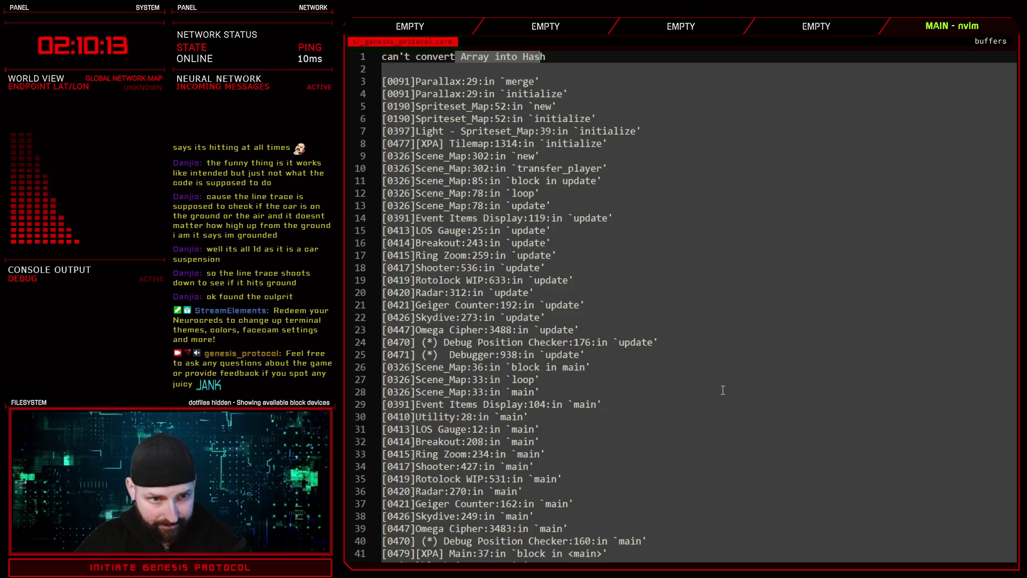
pyautogui.tripleClick(498, 63)
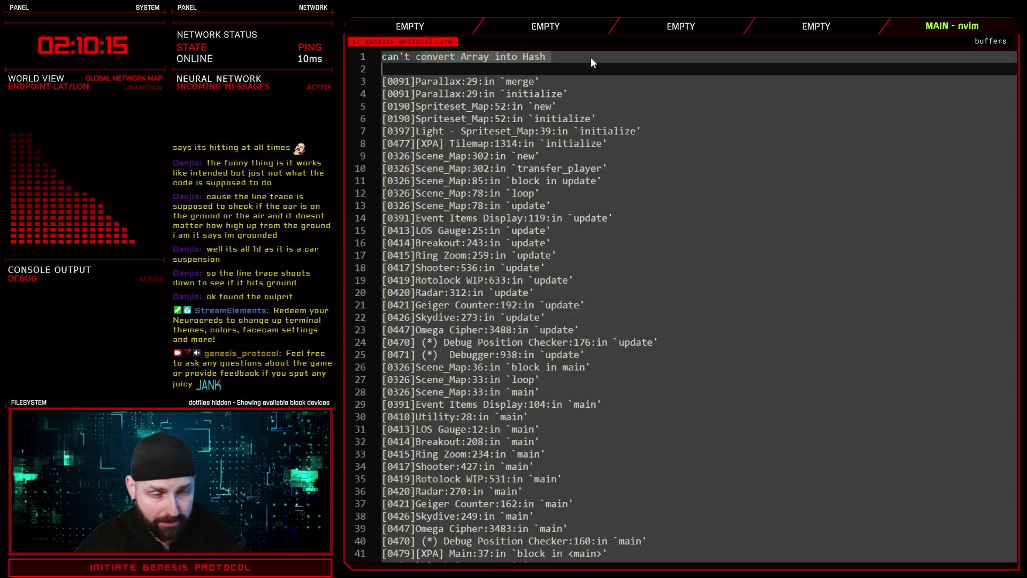
pyautogui.press('Return')
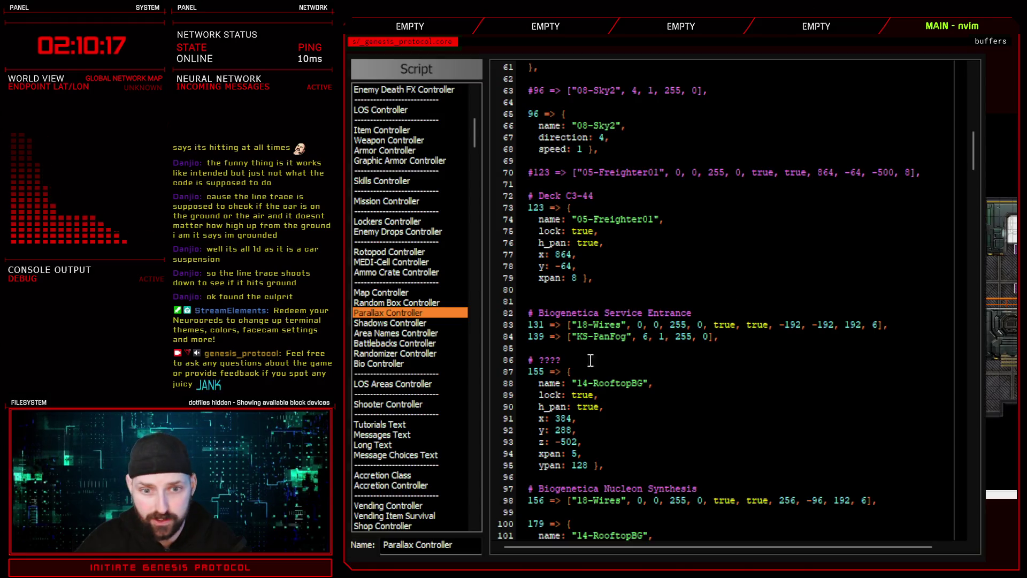
# Insert a blank line after the map 218 entry and move to the map 231 block
pyautogui.scroll(-20, 585, 393)
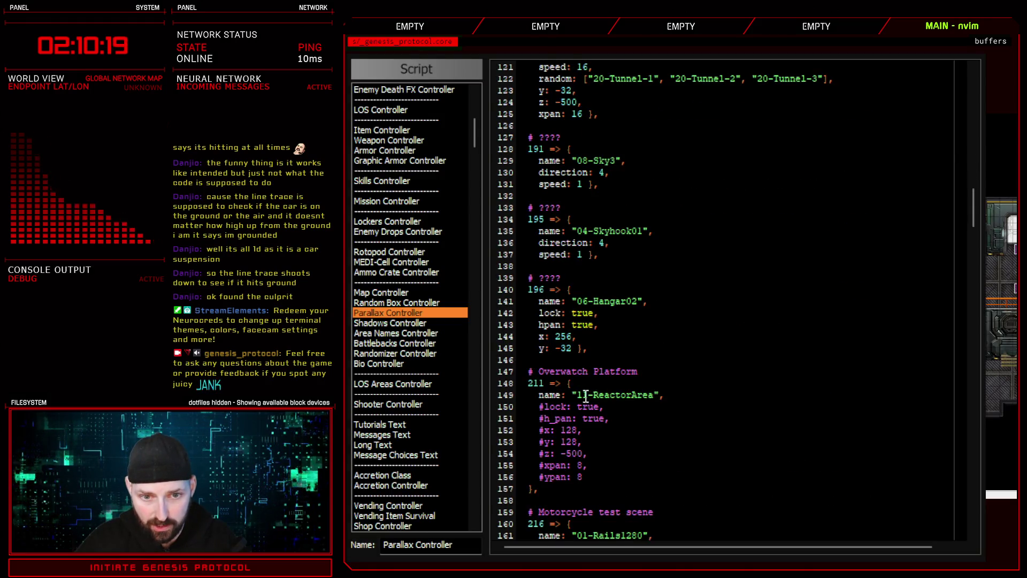
pyautogui.scroll(-14, 586, 396)
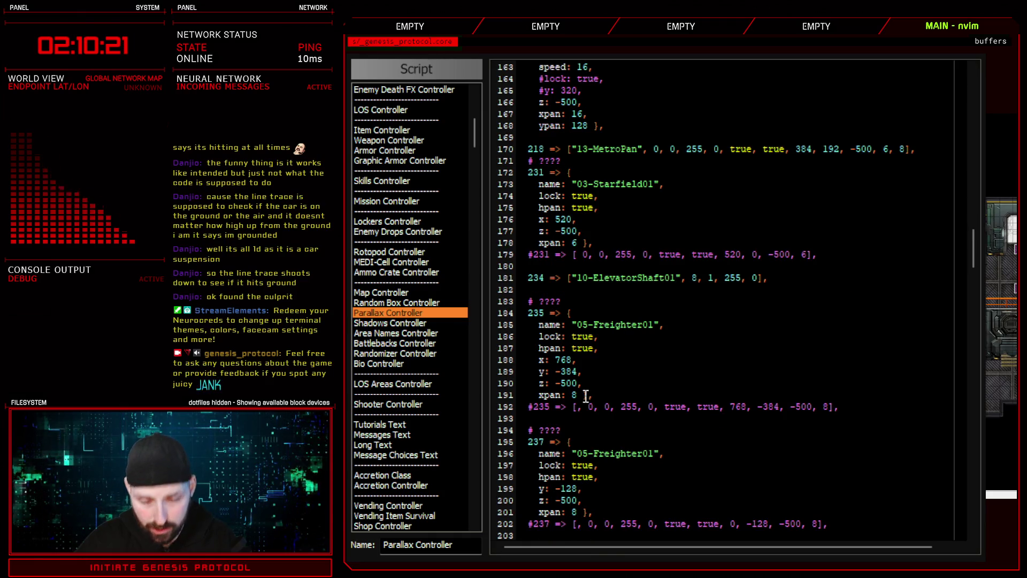
pyautogui.click(921, 152)
pyautogui.press('Return')
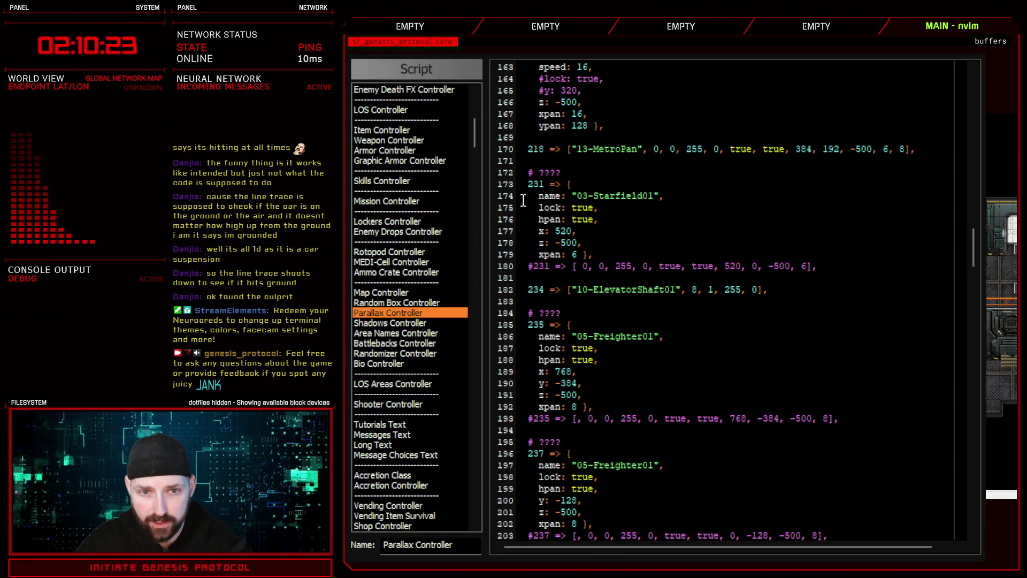
pyautogui.hotkey('shift', 'v')
pyautogui.press('7')
pyautogui.press('j')
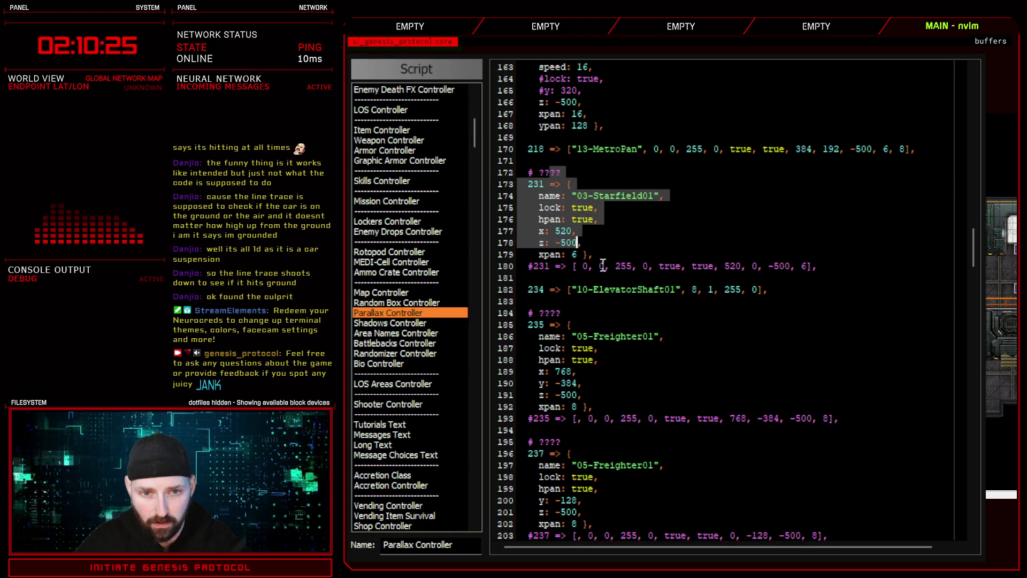
# Review the commented map 231, Reactor, map 292 debug and map 315 Starfield entries
pyautogui.click(665, 266)
pyautogui.scroll(-6, 666, 309)
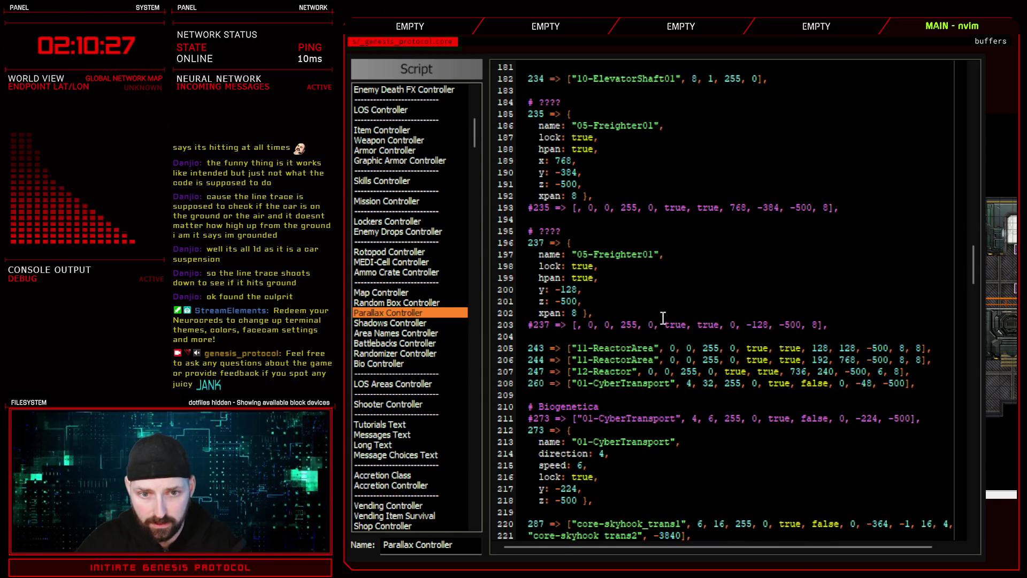
pyautogui.hotkey('shift', 'v')
pyautogui.press('j')
pyautogui.press('j')
pyautogui.click(827, 372)
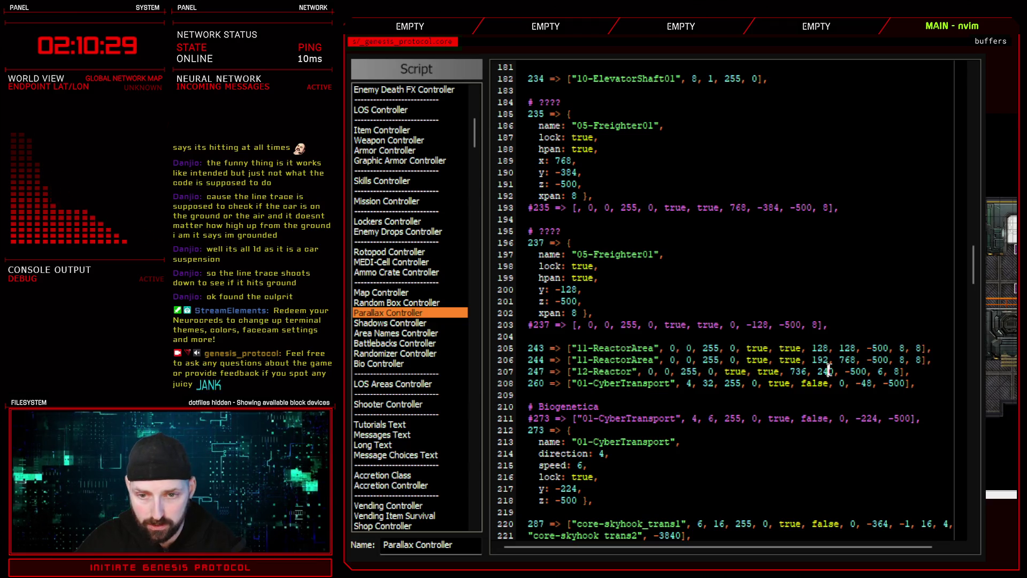
pyautogui.scroll(-8, 589, 376)
pyautogui.click(564, 395)
pyautogui.hotkey('shift', 'v')
pyautogui.press('j')
pyautogui.press('j')
pyautogui.press('j')
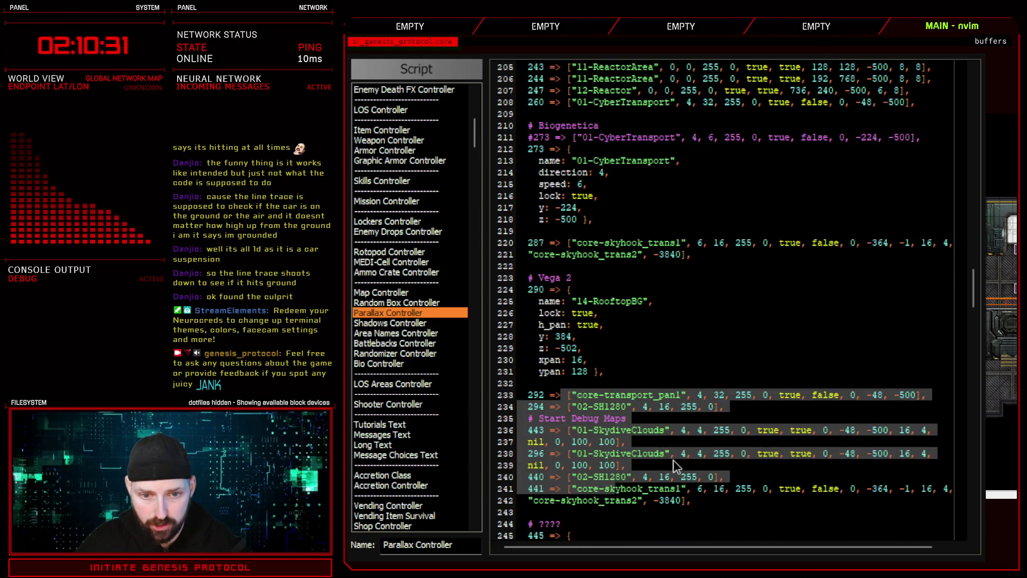
pyautogui.scroll(-18, 677, 467)
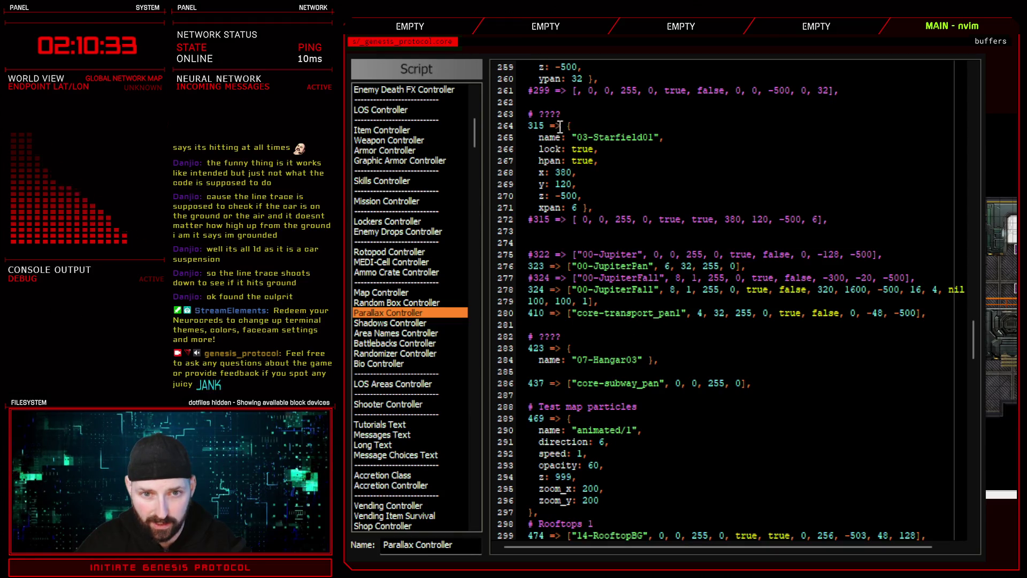
pyautogui.moveTo(560, 126); pyautogui.dragTo(599, 219)
pyautogui.click(686, 196)
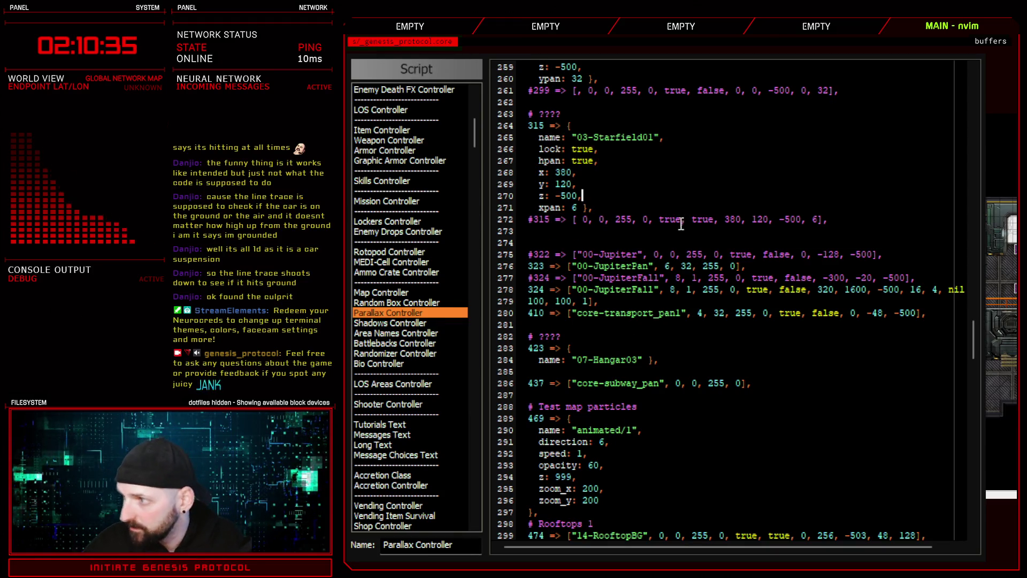
# Scroll through the remaining Parallax Controller entries and close the script editor
pyautogui.scroll(-8, 579, 361)
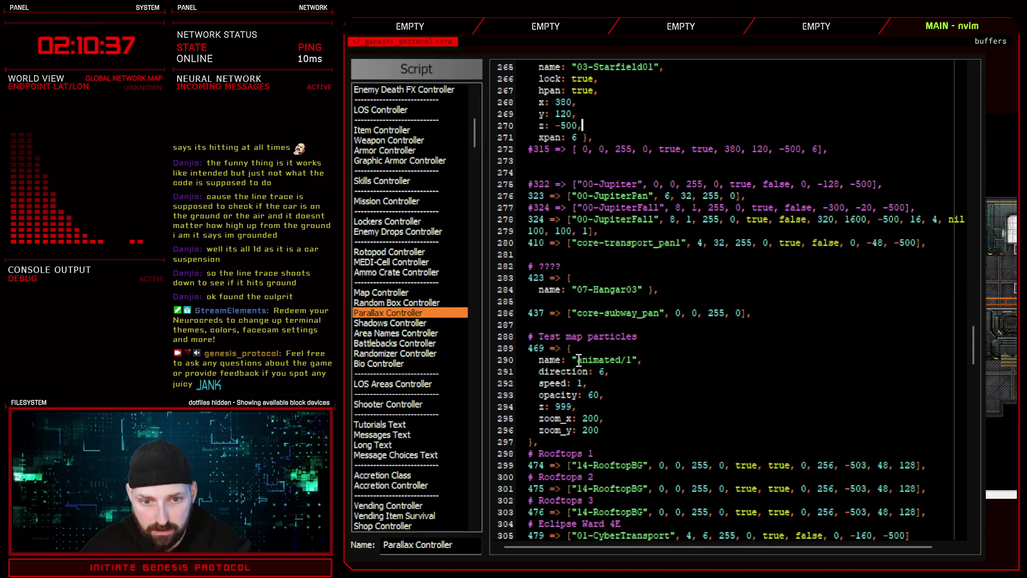
pyautogui.scroll(-20, 579, 361)
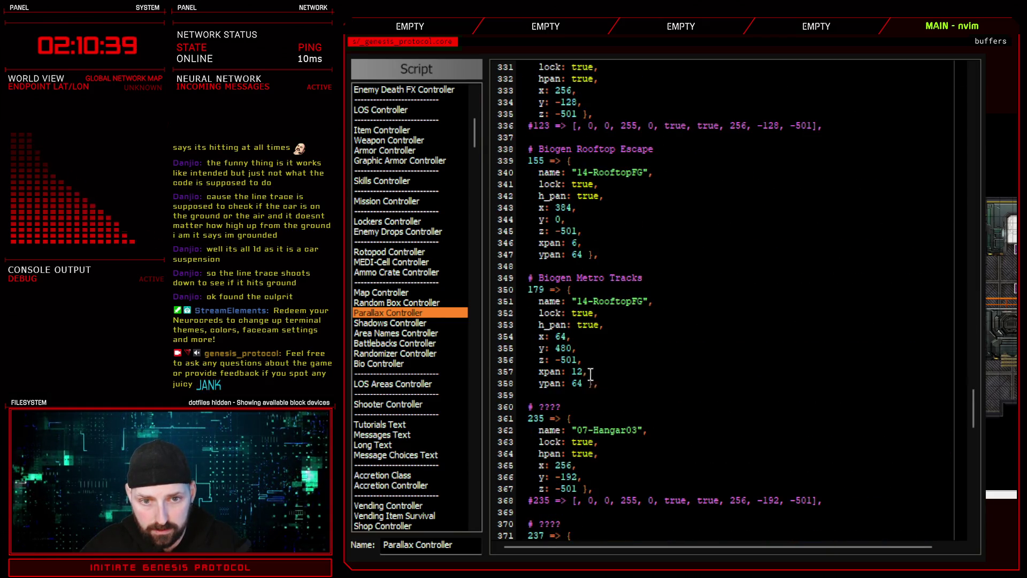
pyautogui.scroll(-14, 598, 379)
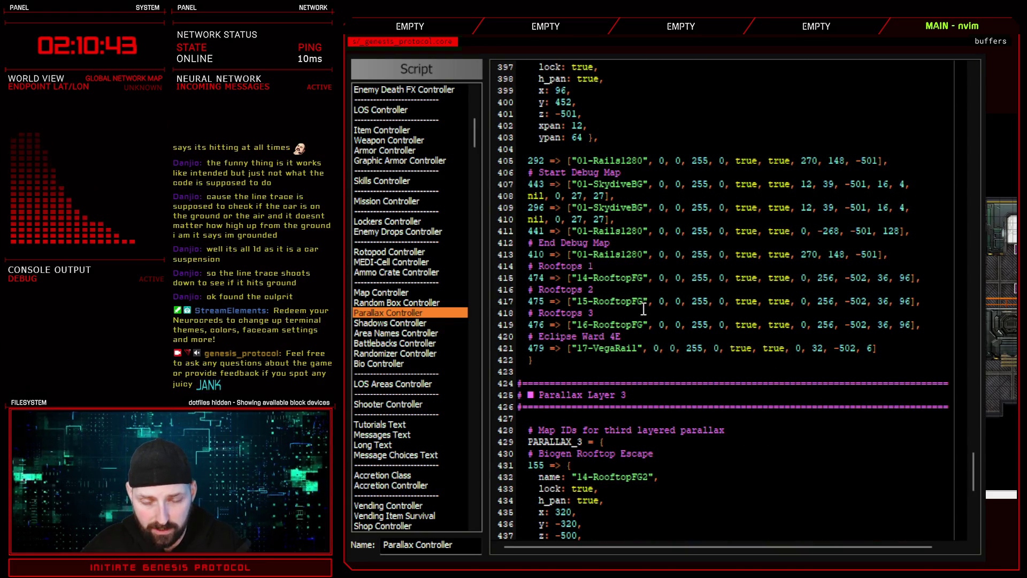
pyautogui.scroll(-8, 643, 309)
pyautogui.scroll(-5, 665, 428)
pyautogui.scroll(20, 667, 426)
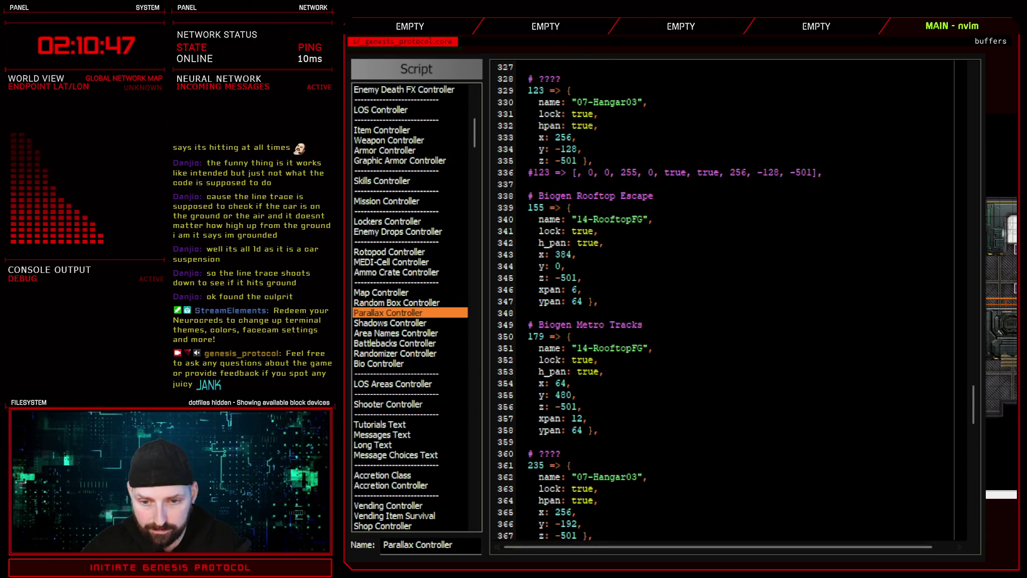
pyautogui.press('Escape')
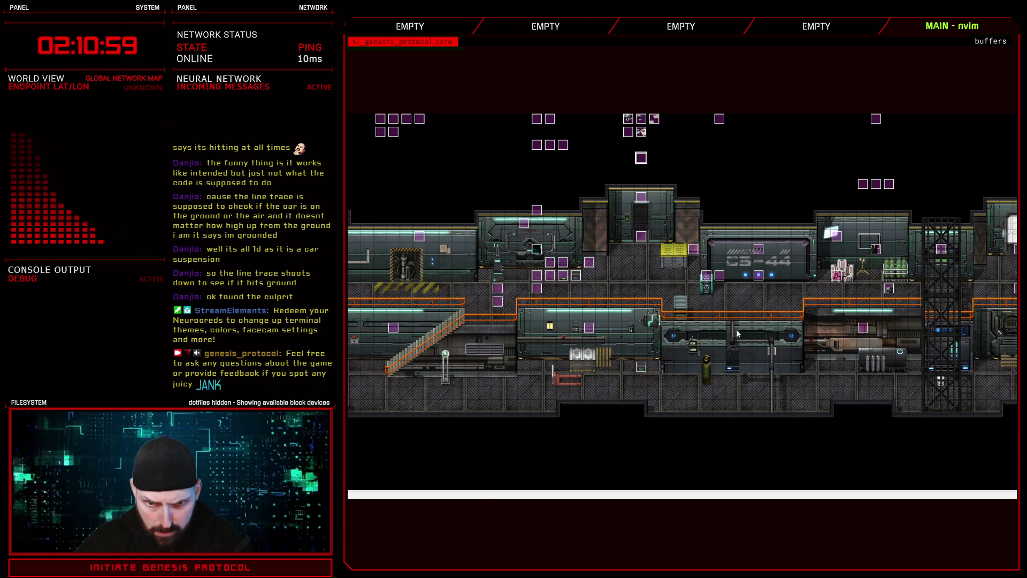
# Select the deck map tile immediately right of the C3-44 sign
pyautogui.click(835, 289)
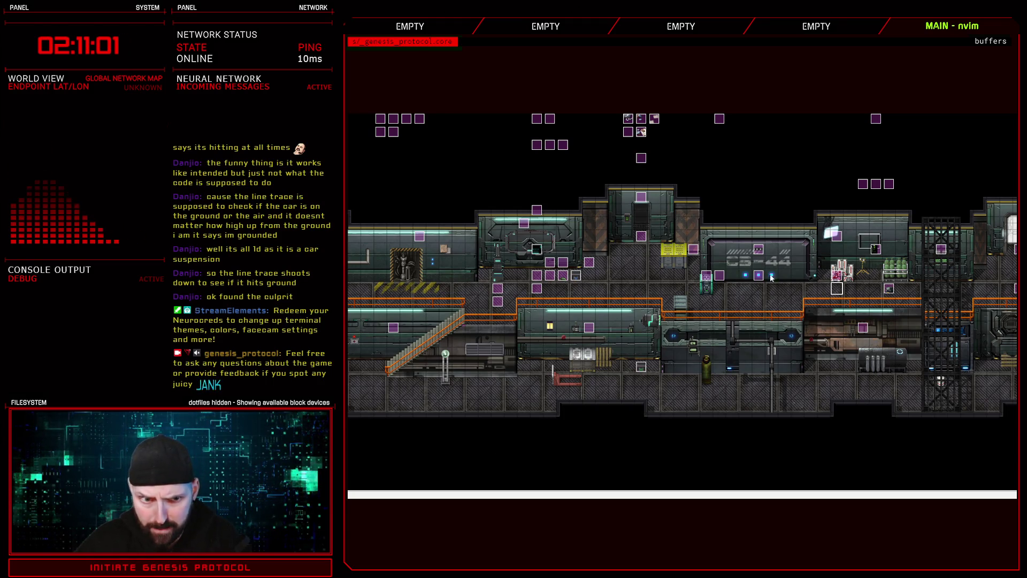